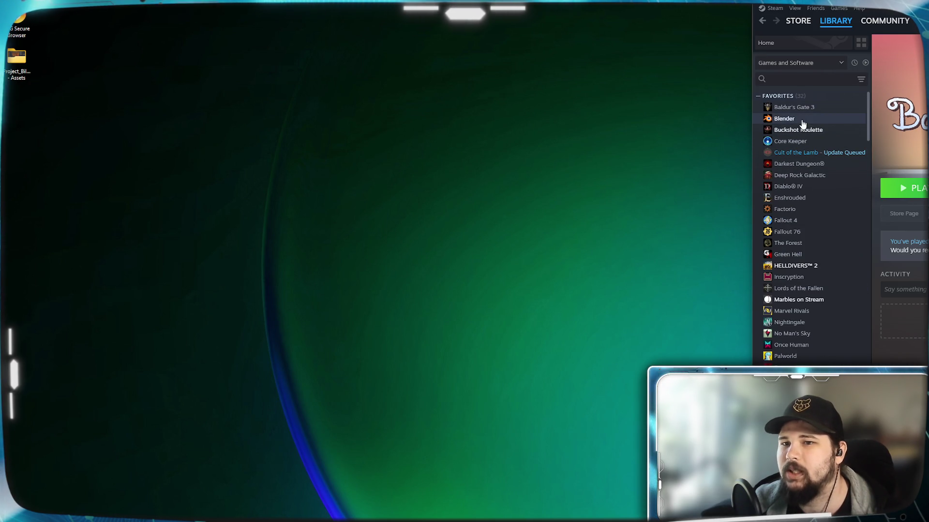
- Launch Blender from Steam, widen its window to the screen edge, and open Models.blend
double_click(784, 118)
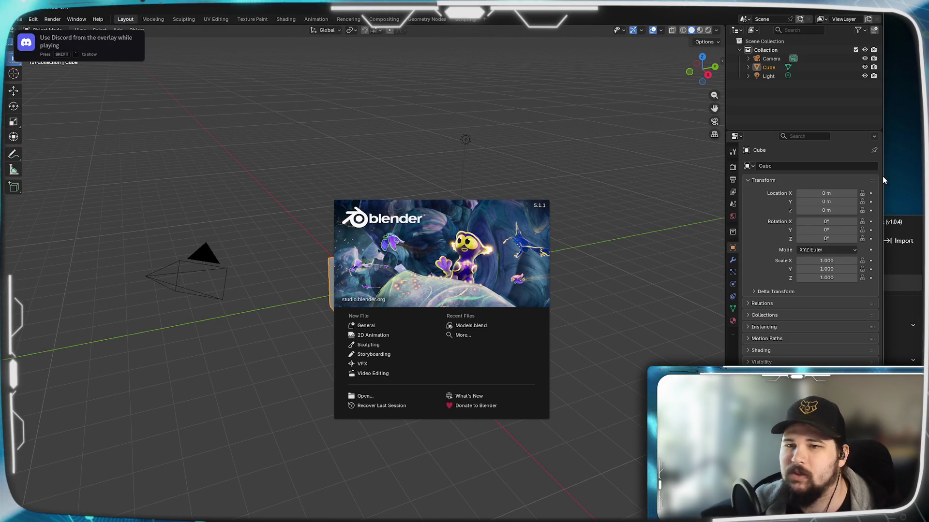
left_click_drag(882, 176, 924, 172)
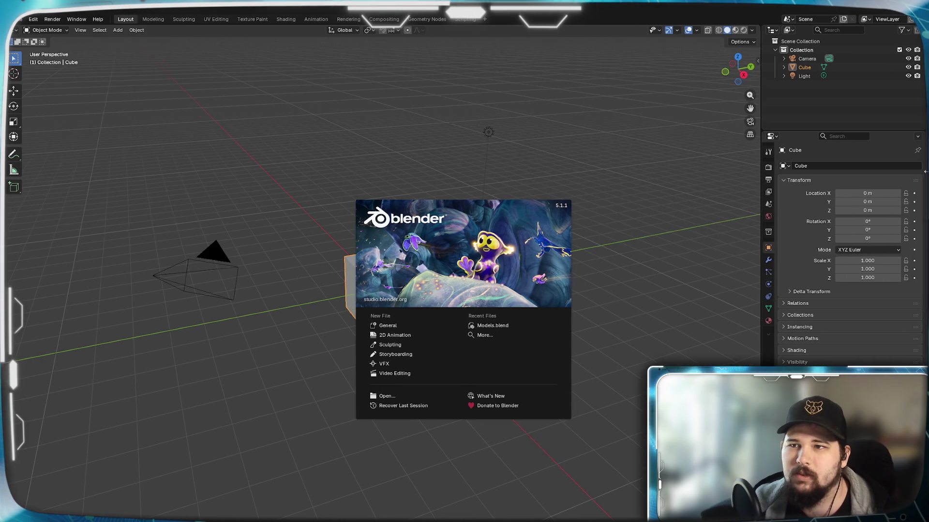
left_click(499, 326)
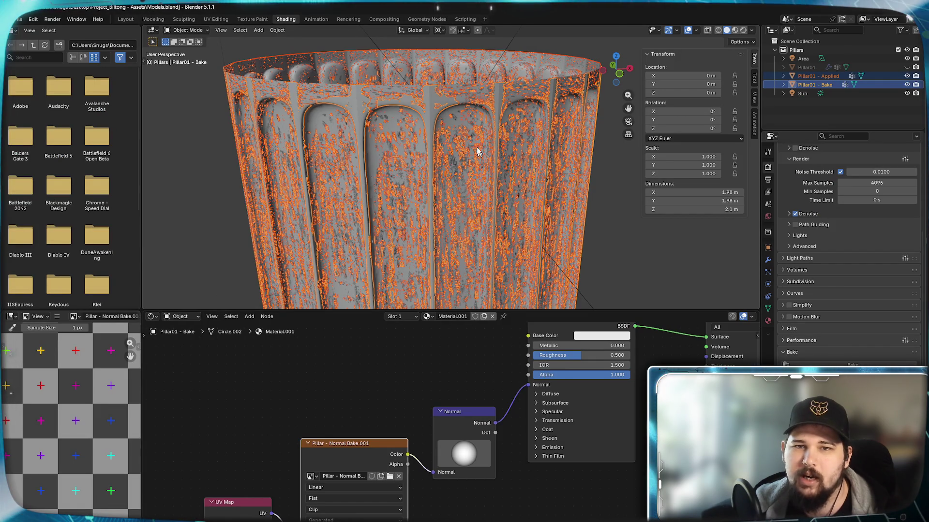
- Switch the viewport to Rendered shading, select Pillar01 - Bake, and hide Pillar01 - Applied
left_click(745, 30)
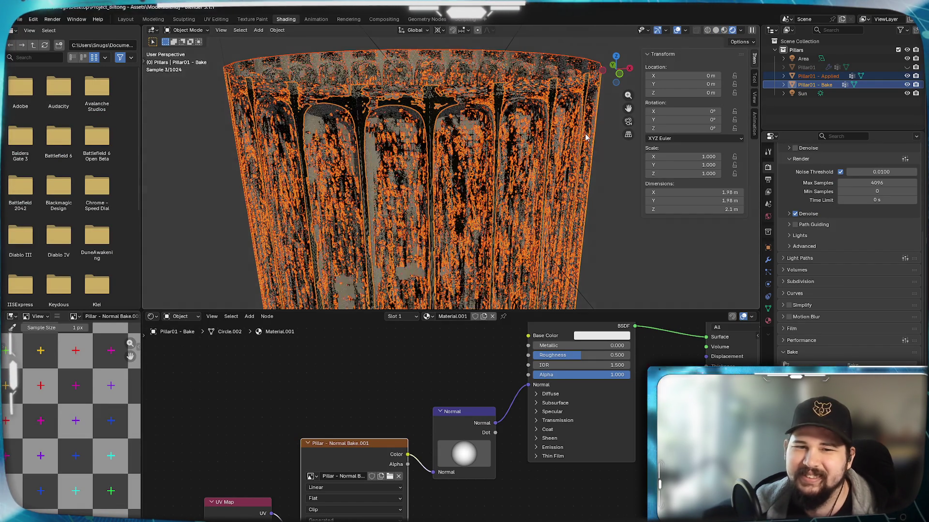
left_click(830, 77)
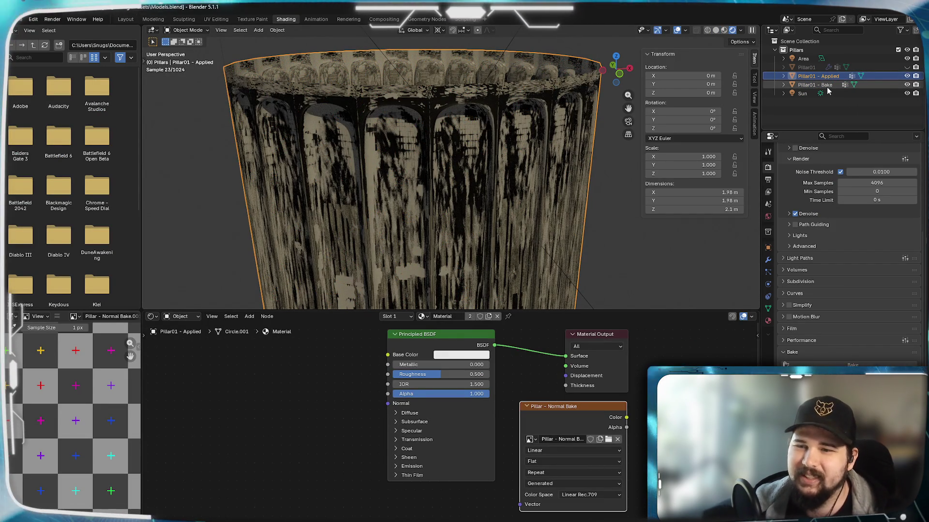
left_click(822, 85, "ctrl")
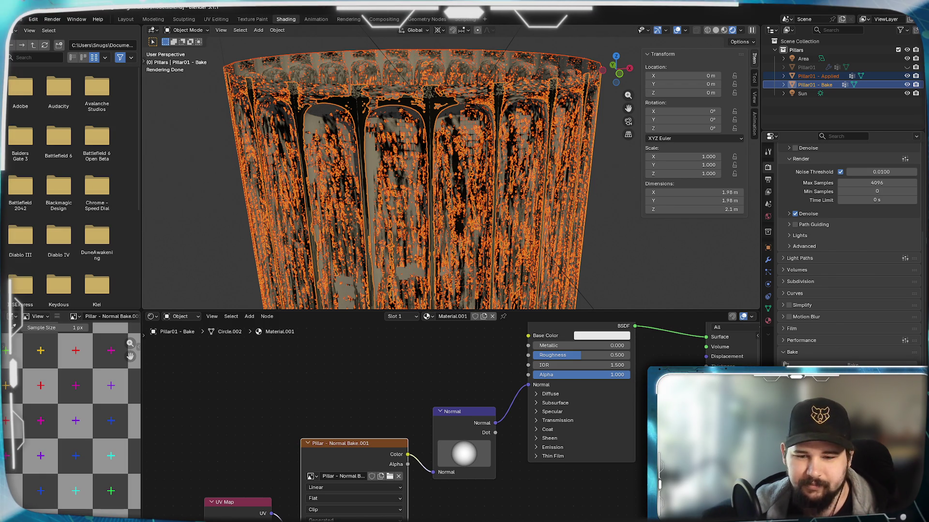
scroll(82, 477, "down", 4)
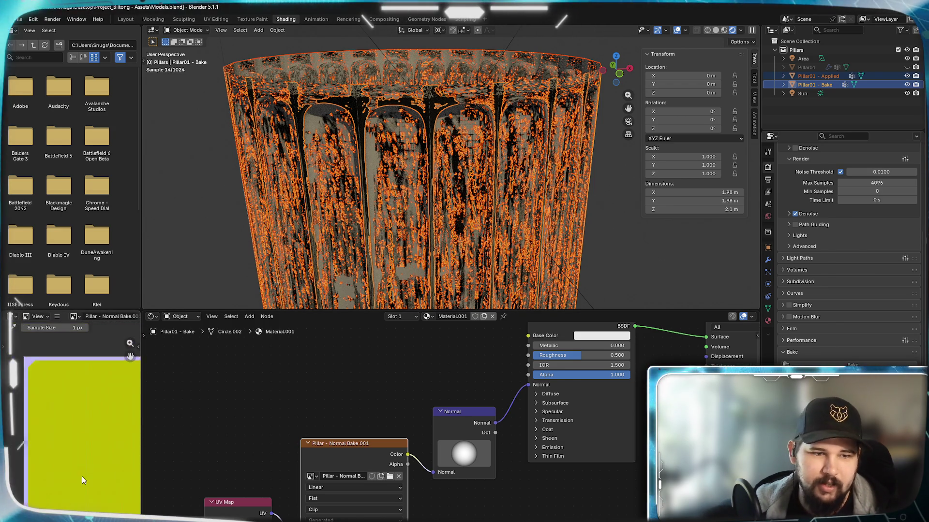
scroll(88, 481, "down", 1)
scroll(102, 505, "up", 3)
scroll(100, 471, "down", 2)
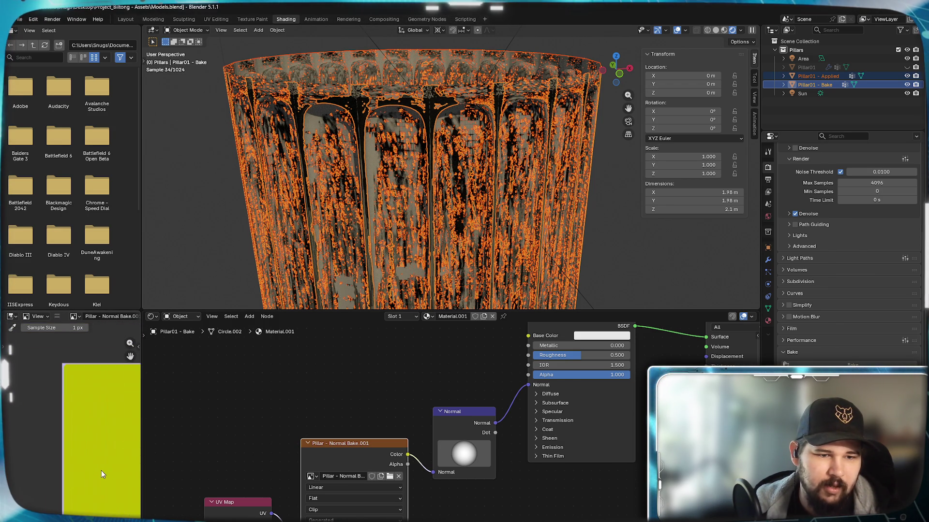
scroll(99, 472, "up", 3)
scroll(96, 474, "down", 1)
scroll(93, 480, "up", 1)
scroll(93, 480, "down", 3)
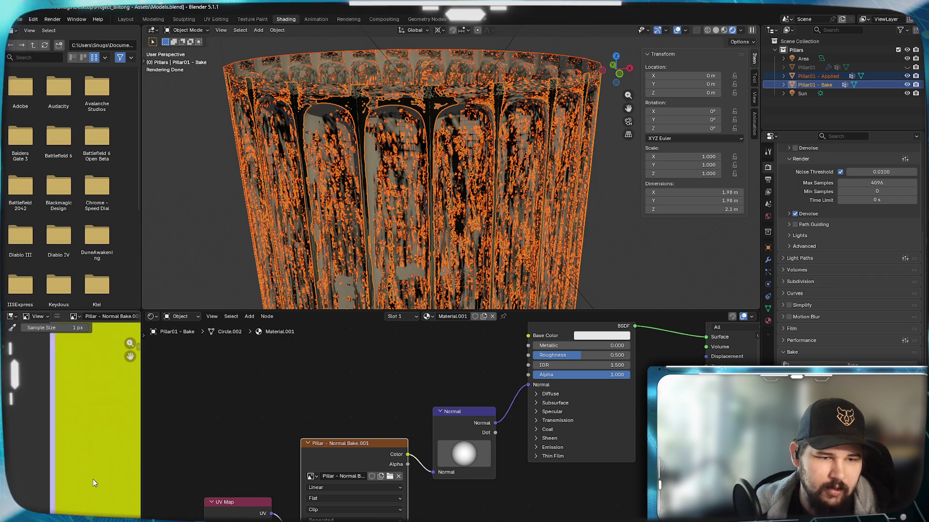
scroll(96, 486, "up", 1)
middle_click_drag(88, 479, 44, 492)
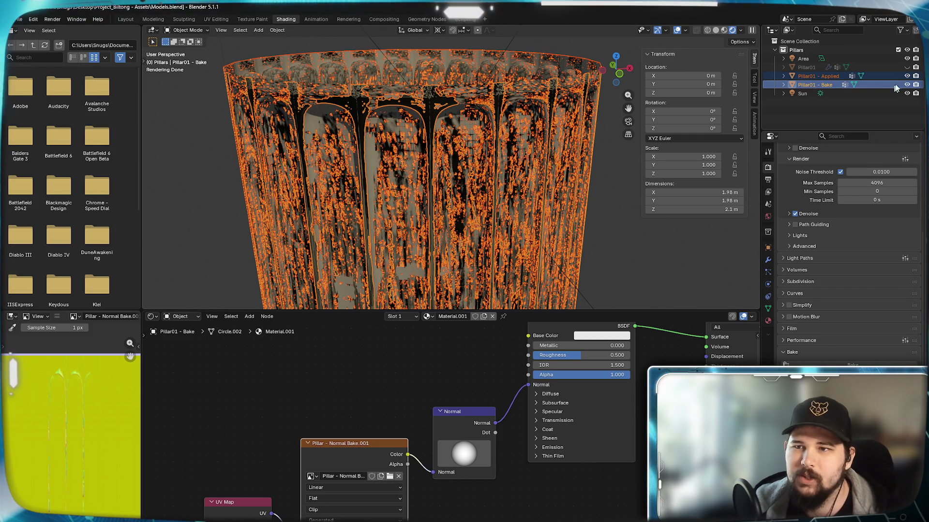
left_click(906, 76)
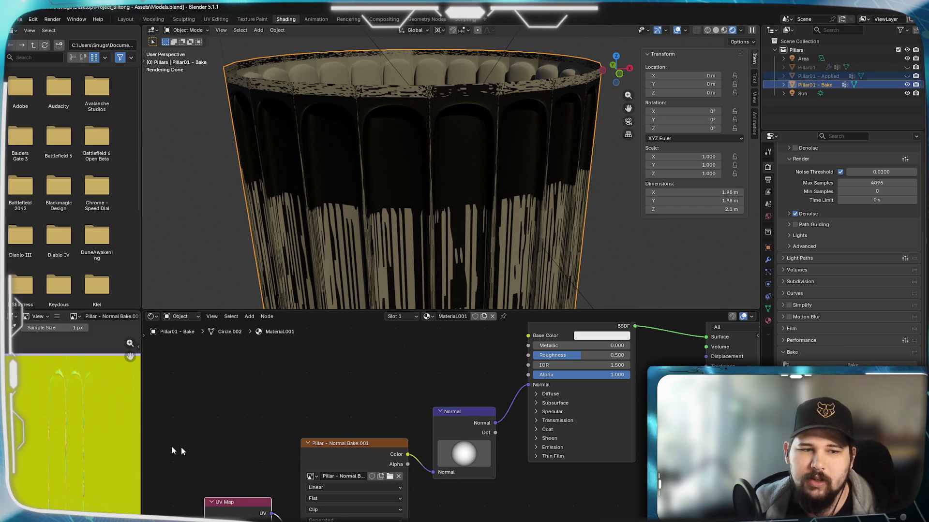
- Assign Pillar - Normal Bake.001 to the Image Texture node and rotate the Normal node's direction
left_click(75, 317)
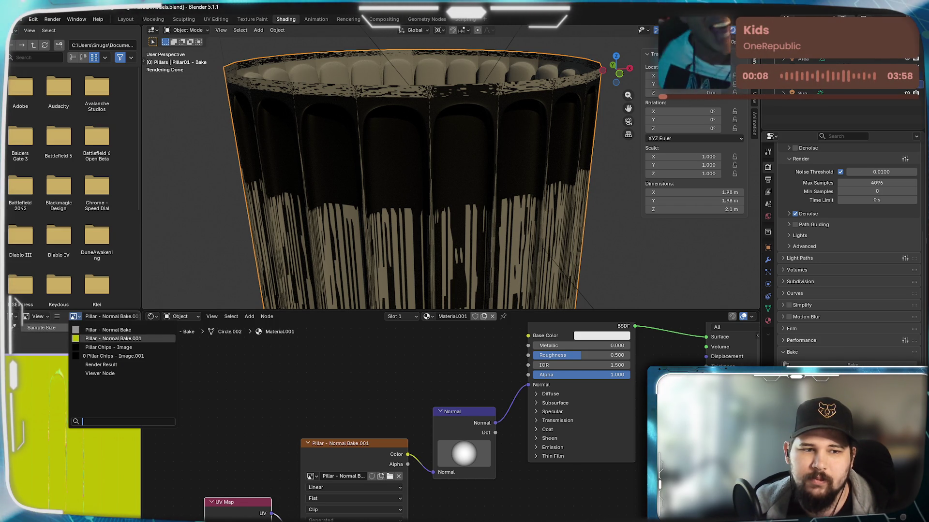
left_click(311, 476)
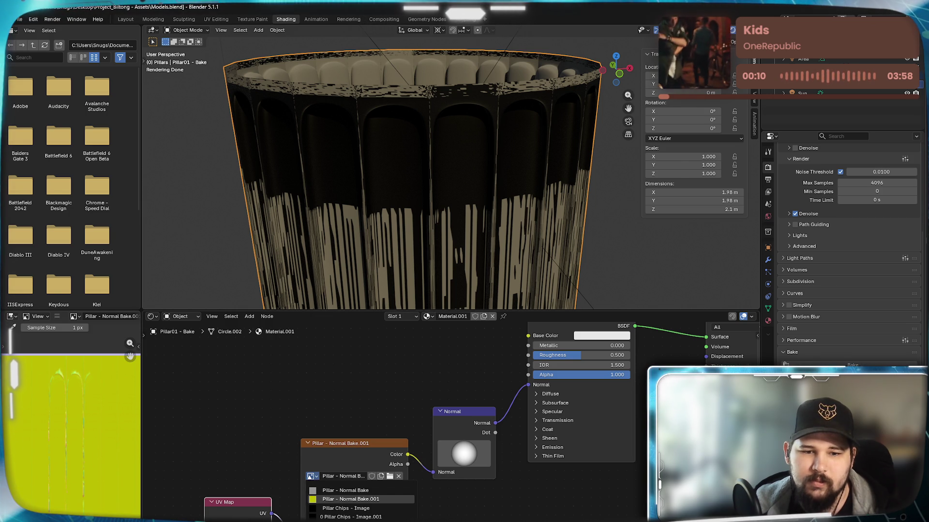
left_click(348, 498)
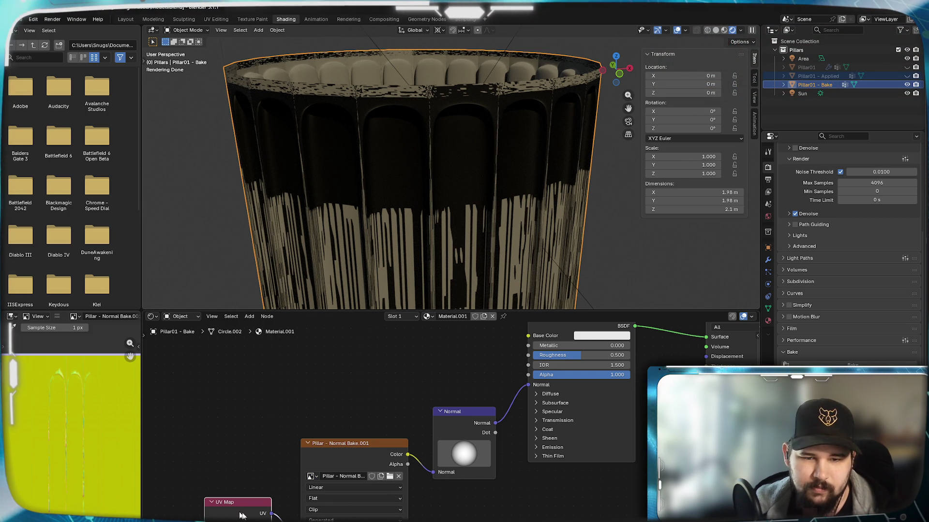
left_click_drag(469, 405, 467, 413)
- Rotate the Normal node's direction further, then reset it to its default
mouse_move(465, 458)
left_mouse_down()
mouse_move(446, 455)
mouse_move(462, 472)
mouse_move(463, 463)
left_mouse_up()
right_click(463, 463)
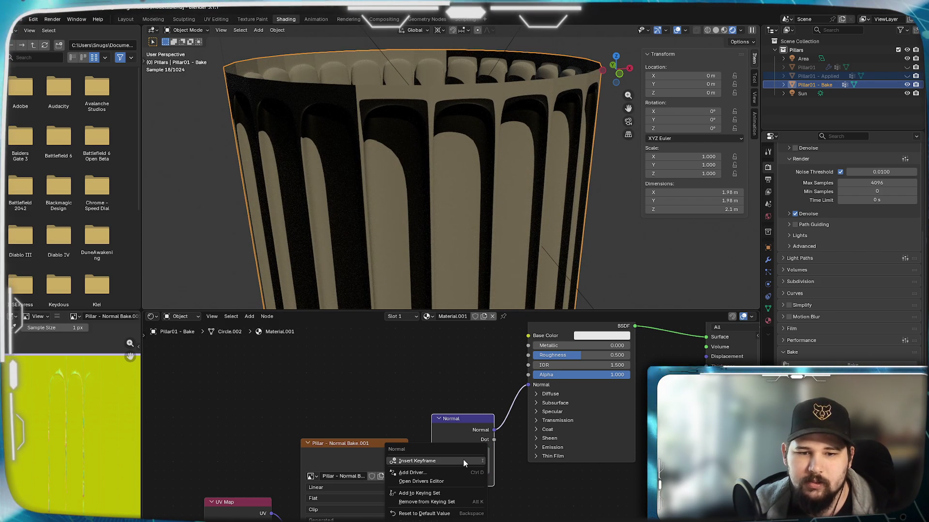
left_click(450, 514)
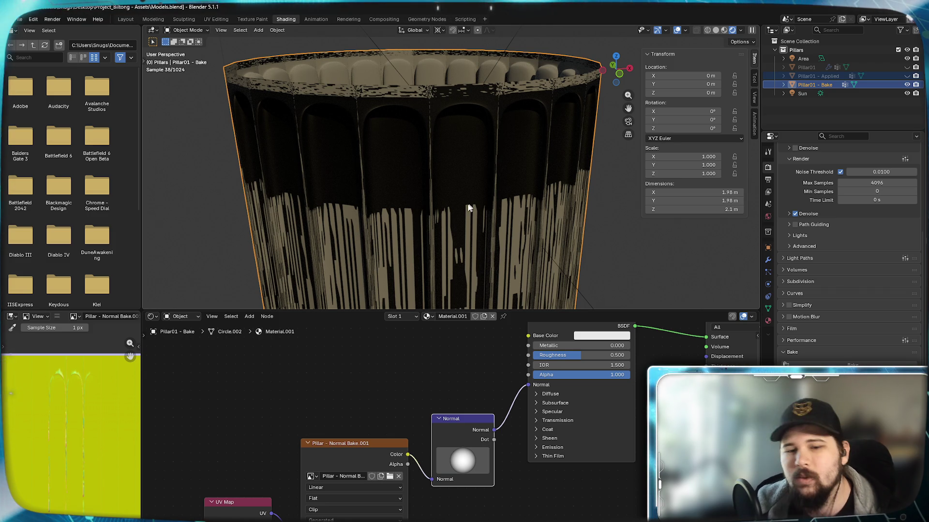
right_click(460, 463)
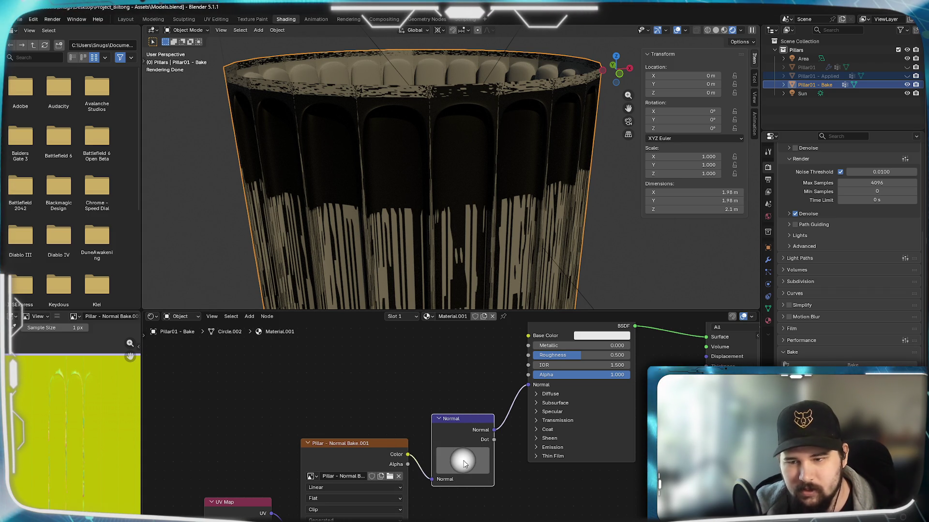
- Try the Normal node's Dot output and the direct image Color as shader normal; undo a Displacement link
left_click_drag(494, 439, 534, 383)
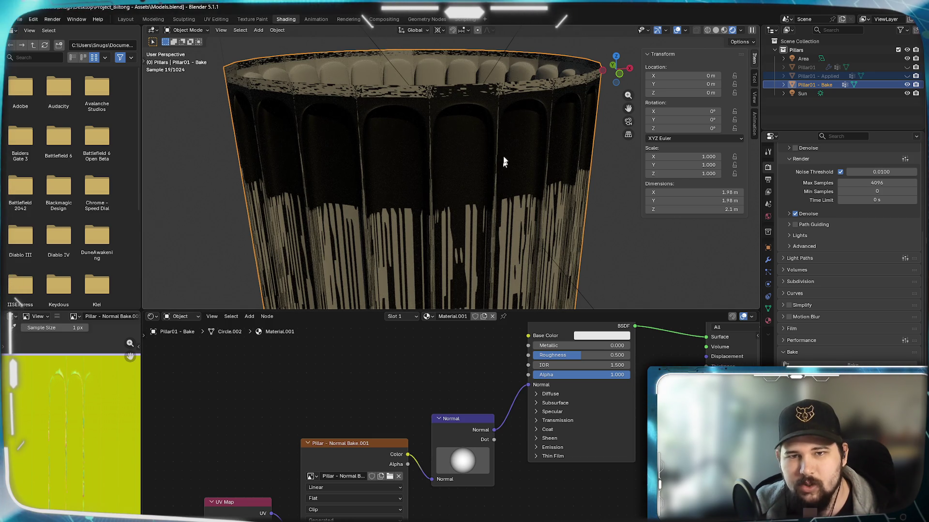
scroll(498, 174, "down", 5)
scroll(495, 173, "up", 5)
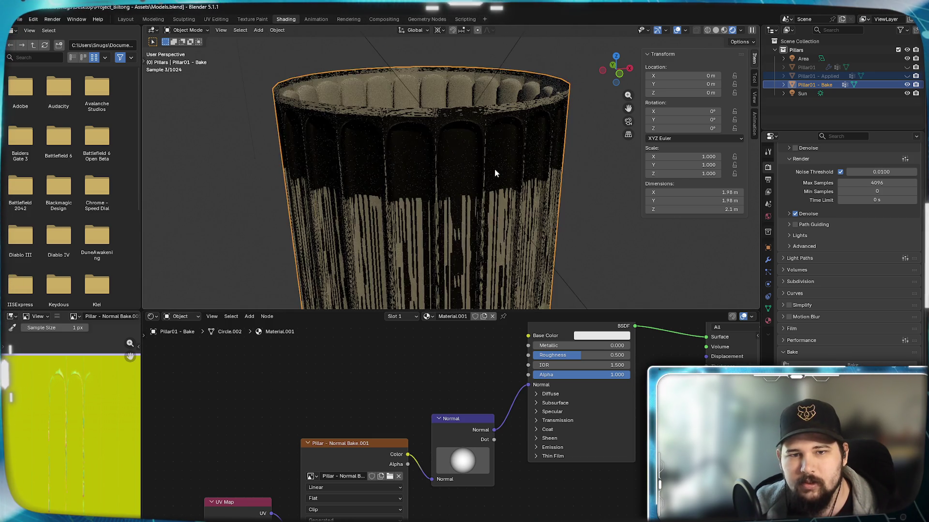
scroll(494, 173, "down", 1)
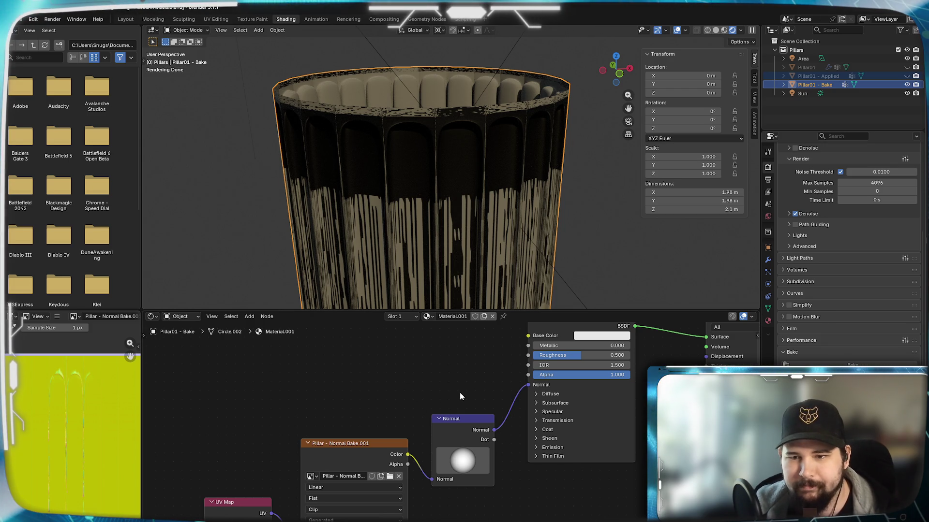
mouse_move(454, 423)
left_mouse_down()
mouse_move(457, 377)
mouse_move(443, 375)
mouse_move(459, 416)
mouse_move(460, 403)
left_mouse_up()
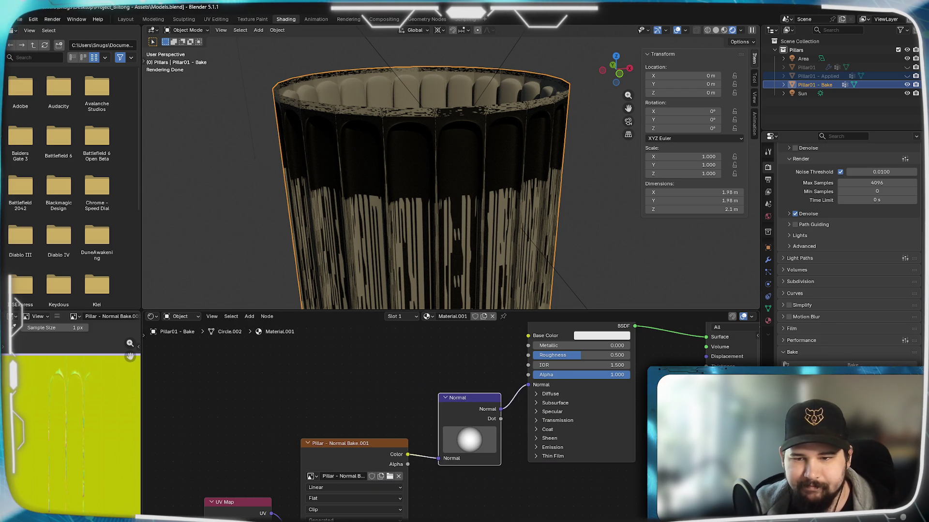
left_click_drag(407, 455, 528, 384)
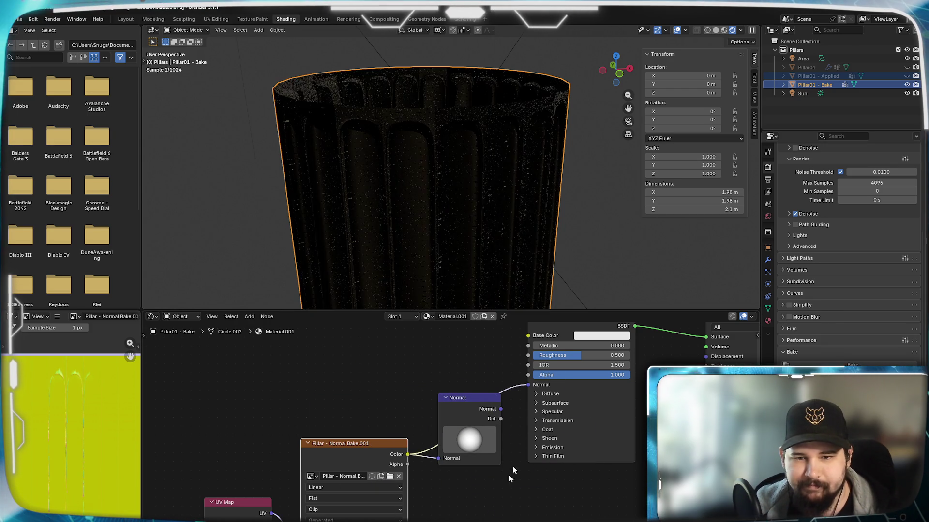
left_click_drag(408, 455, 707, 357)
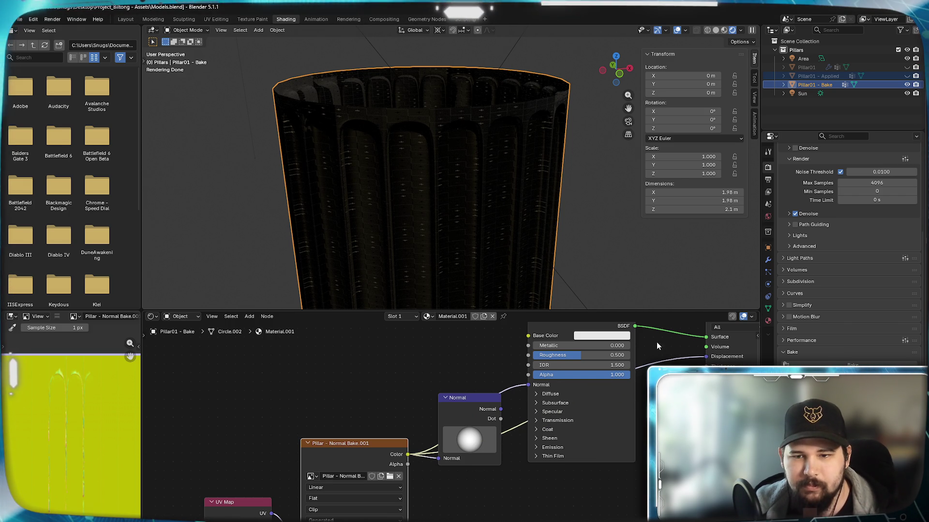
key("ctrl+z")
- Reconnect the Normal node's Normal output to the Principled BSDF Normal input
mouse_move(502, 406)
left_mouse_down()
mouse_move(549, 377)
mouse_move(541, 384)
left_mouse_up()
mouse_move(469, 437)
left_mouse_down()
mouse_move(452, 442)
mouse_move(461, 501)
mouse_move(467, 399)
mouse_move(468, 471)
mouse_move(469, 410)
left_mouse_up()
left_click(469, 410)
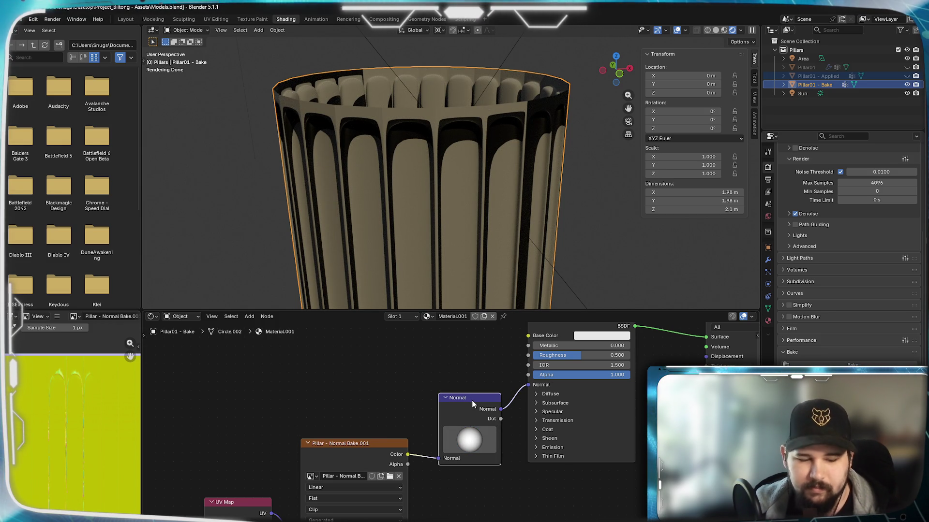
right_click(472, 445)
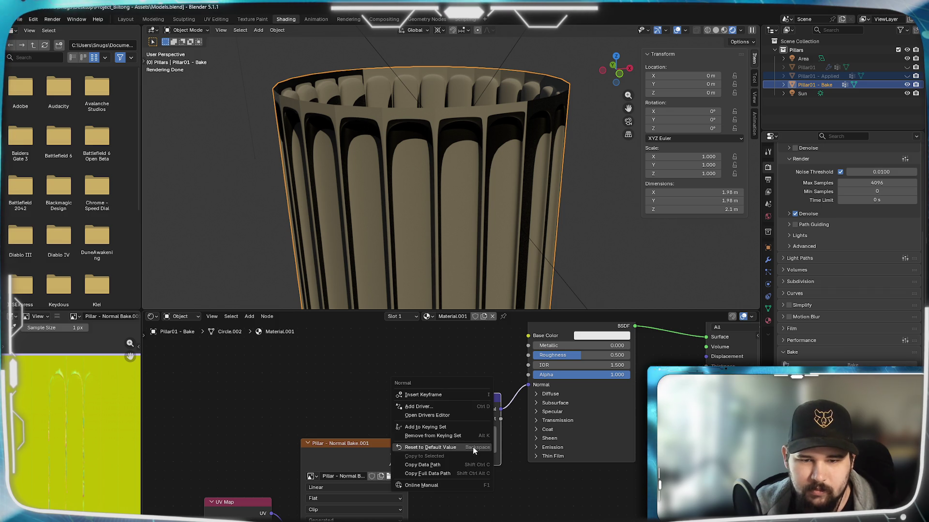
- Replace the Normal node with a Normal Map node feeding the Principled BSDF Normal input
left_click(428, 447)
left_click(497, 486)
left_click_drag(462, 415, 363, 370)
left_click_drag(408, 454, 447, 491)
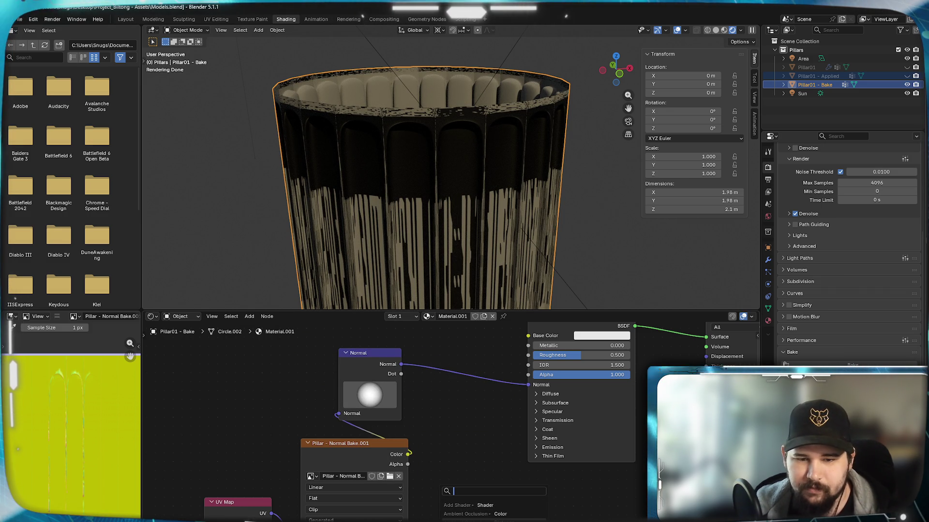
scroll(493, 507, "down", 2)
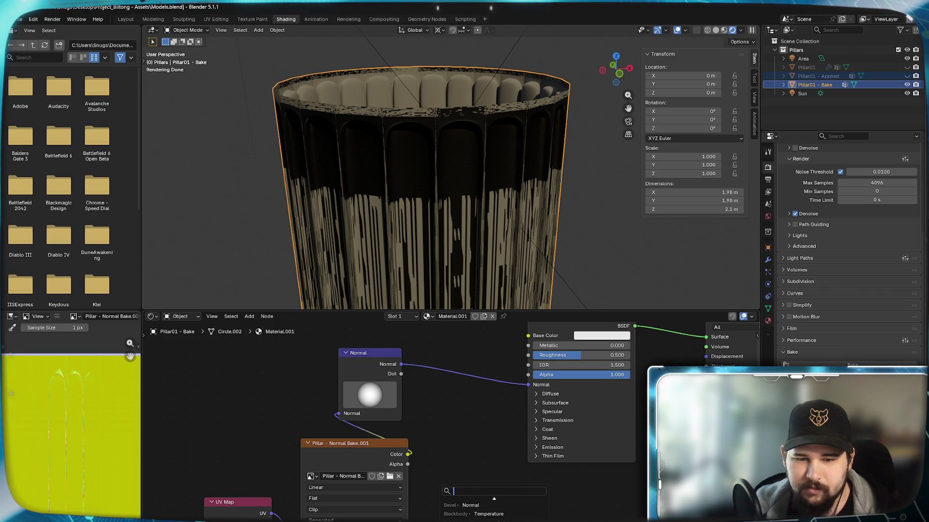
scroll(494, 507, "down", 2)
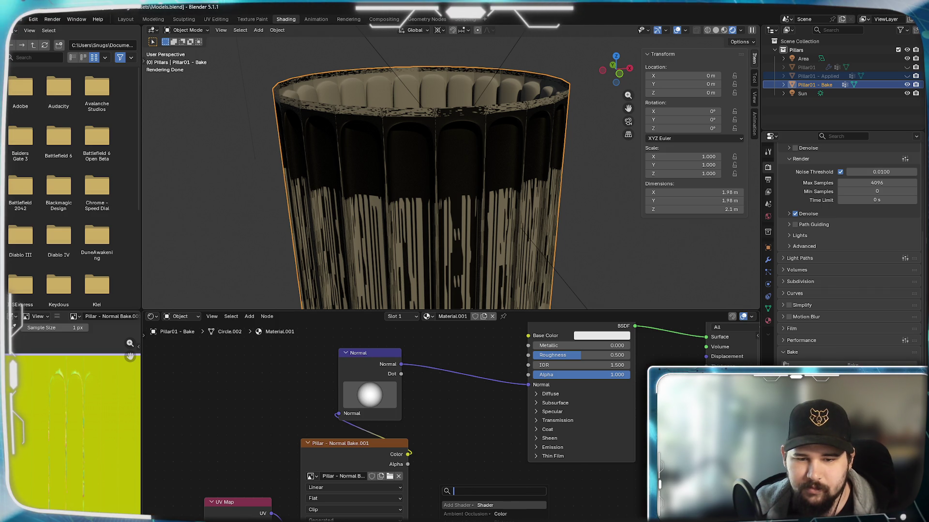
type("normal")
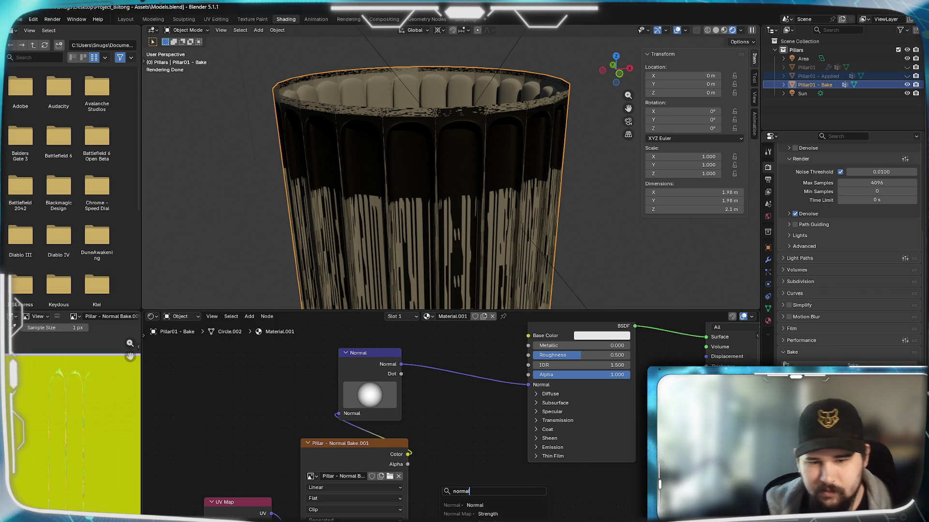
left_click(479, 514)
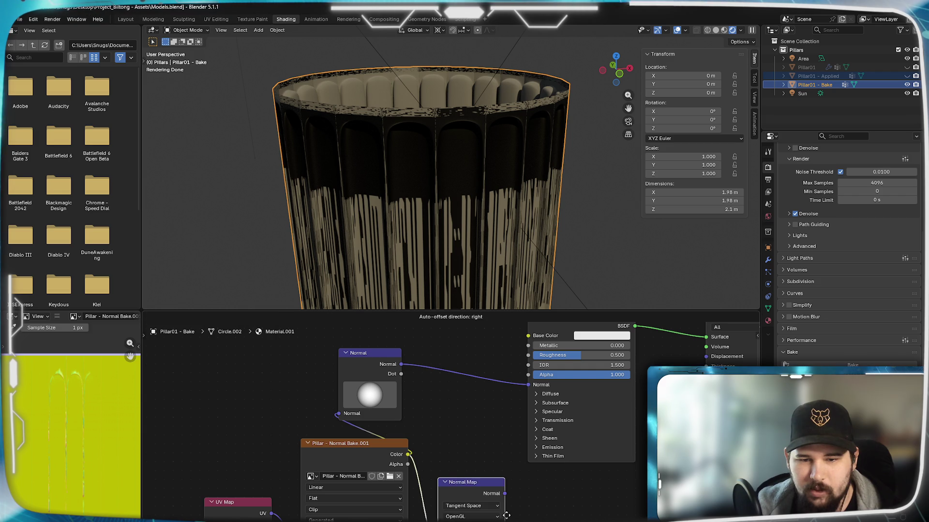
left_click(497, 471)
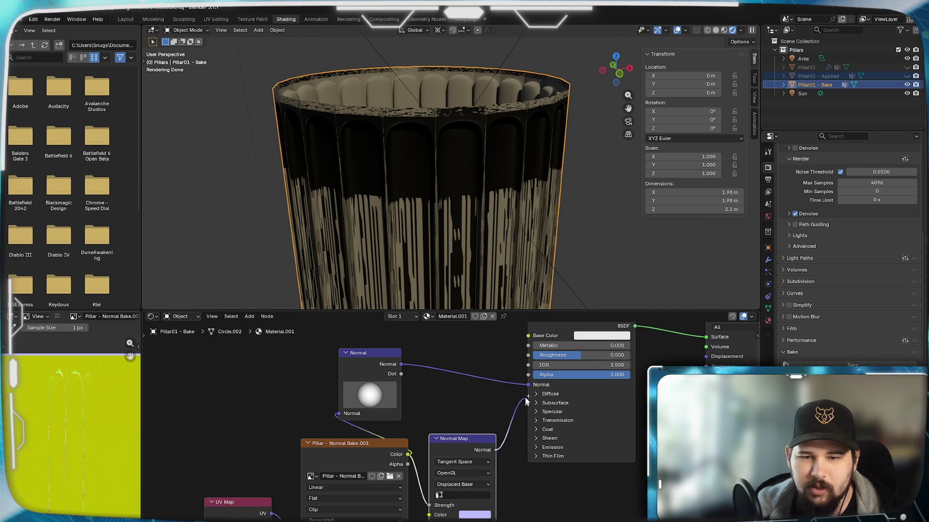
left_click_drag(524, 400, 528, 384)
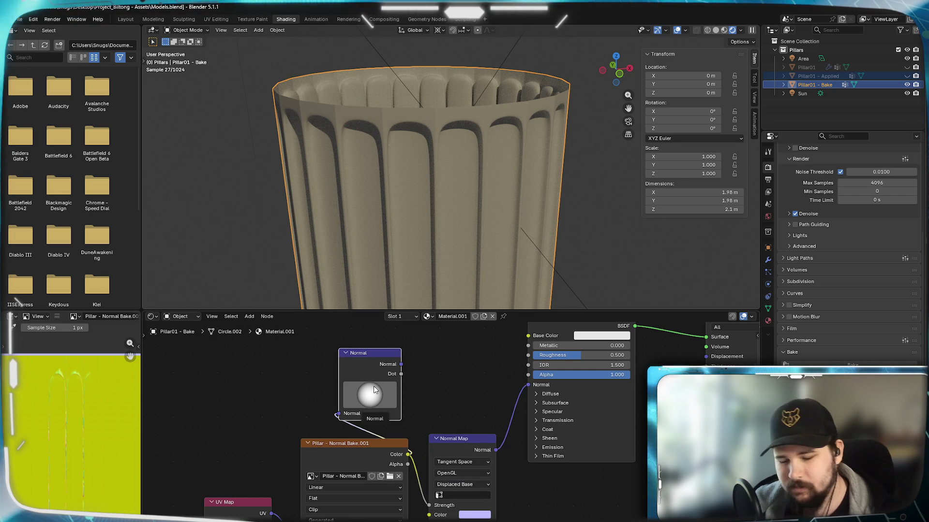
key("x")
- Set the Normal Map to Tangent Space, DirectX convention, Original Base, and UVMap
left_click(472, 462)
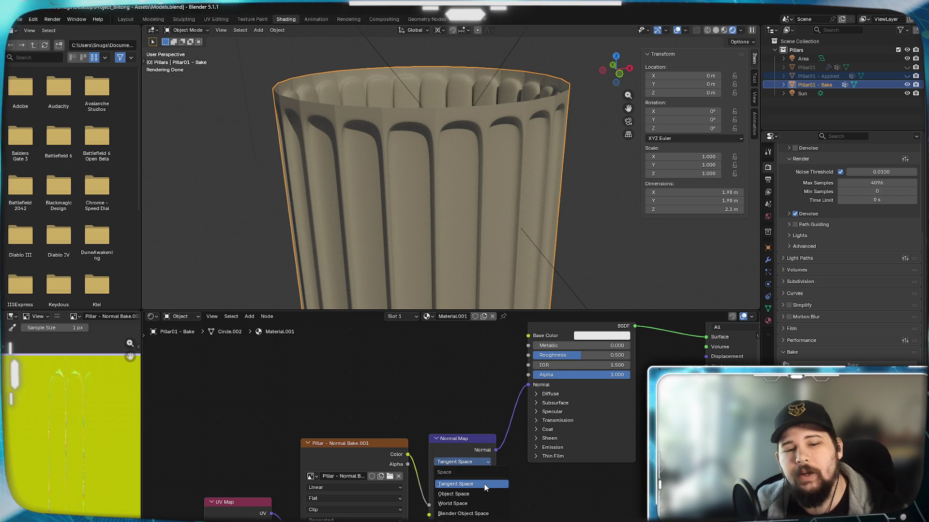
left_click(463, 462)
left_click(452, 474)
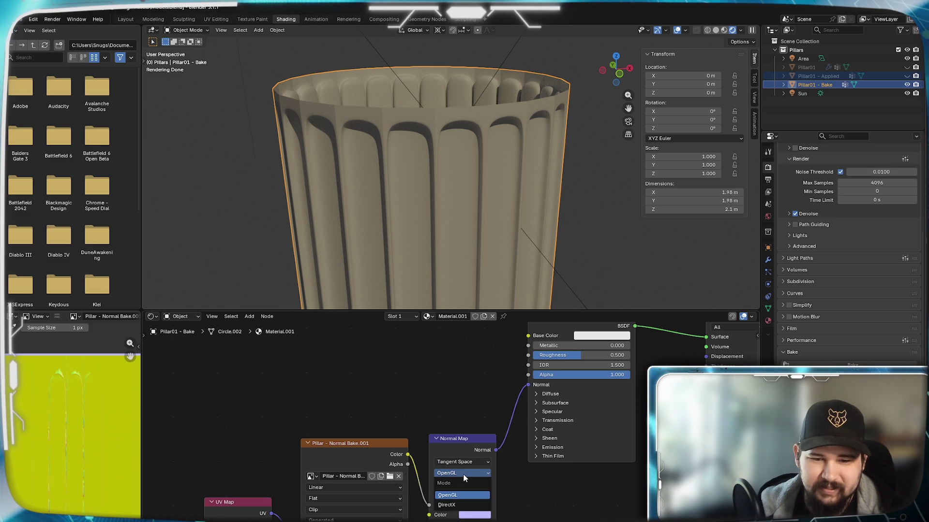
left_click(464, 504)
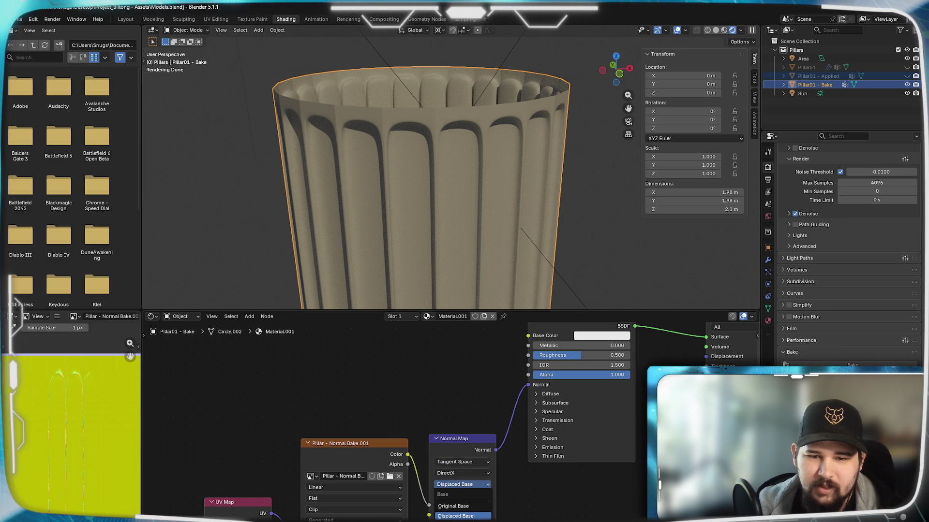
left_click(464, 507)
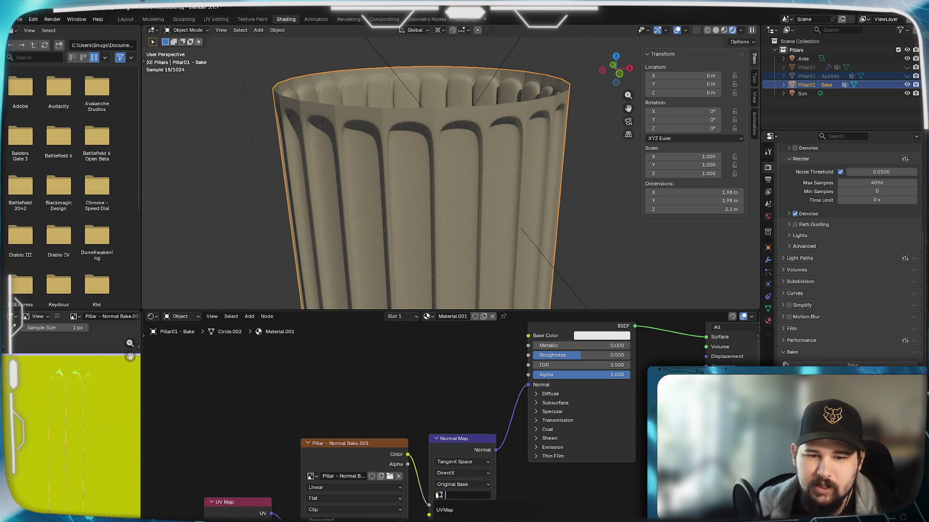
left_click(504, 510)
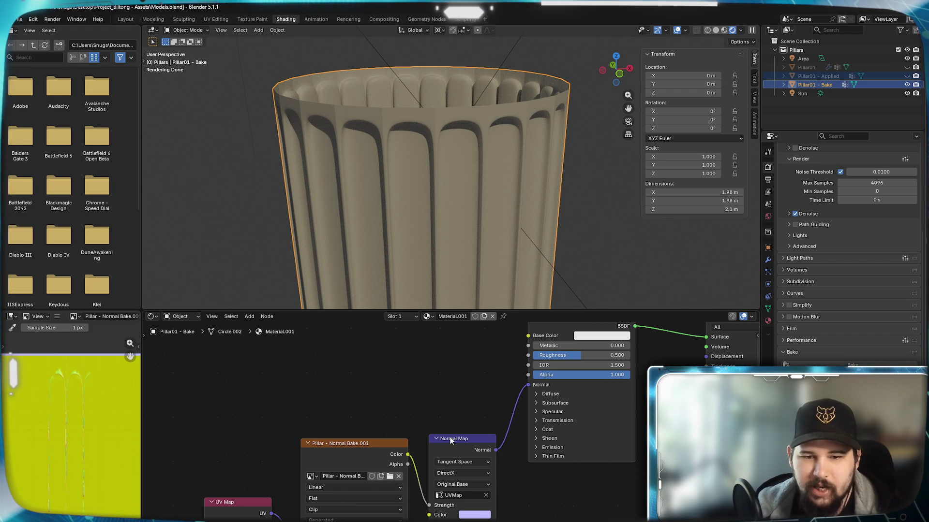
- Link the baked image Color to the Normal Map's Color input and set Strength to 0.1
right_click_drag(419, 457, 419, 483, "ctrl")
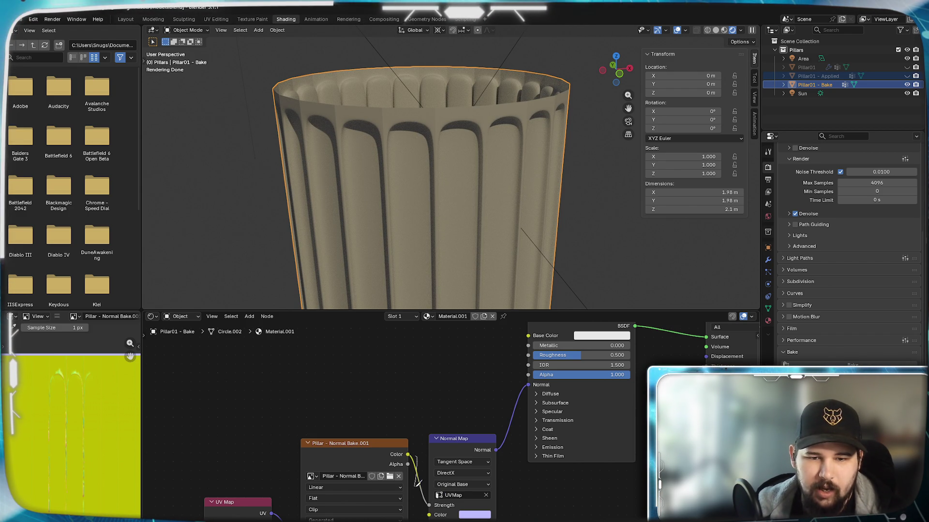
left_click_drag(428, 516, 428, 515)
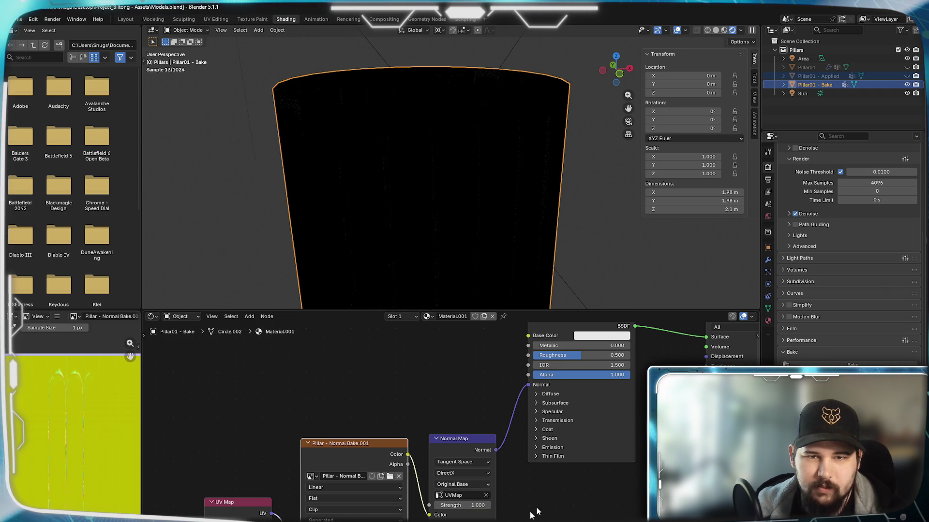
left_click(459, 505)
type("0.100")
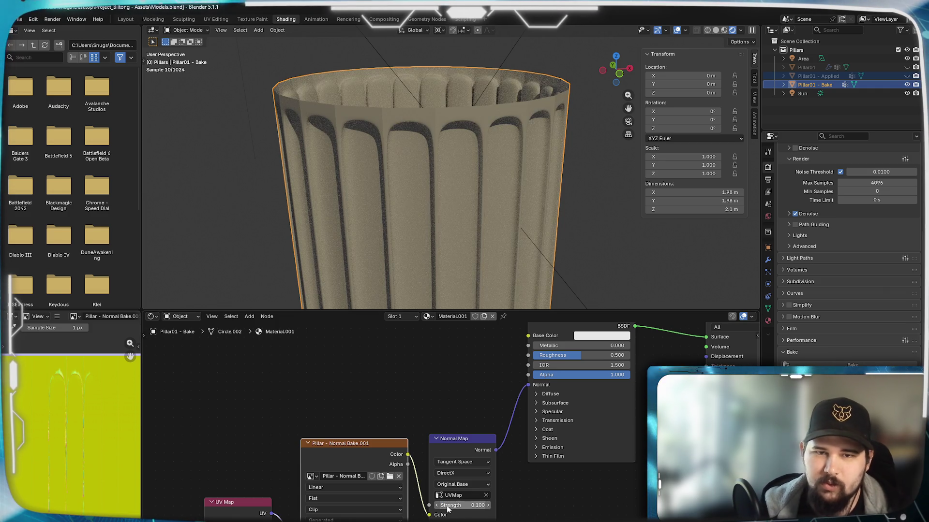
mouse_move(481, 251)
middle_mouse_down()
mouse_move(409, 253)
mouse_move(553, 234)
mouse_move(558, 252)
mouse_move(541, 269)
mouse_move(466, 259)
mouse_move(470, 196)
mouse_move(441, 208)
middle_mouse_up()
scroll(466, 237, "up", 5)
scroll(494, 249, "down", 3)
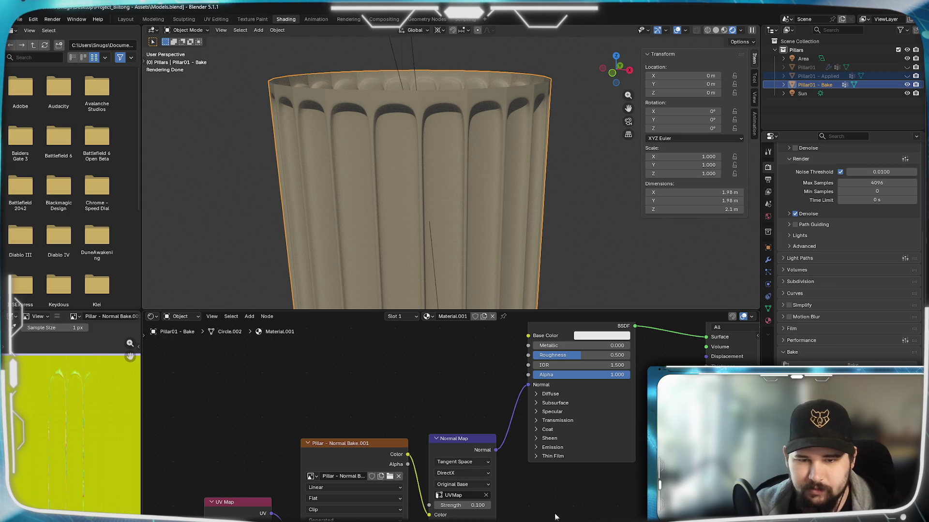
key("shift+a")
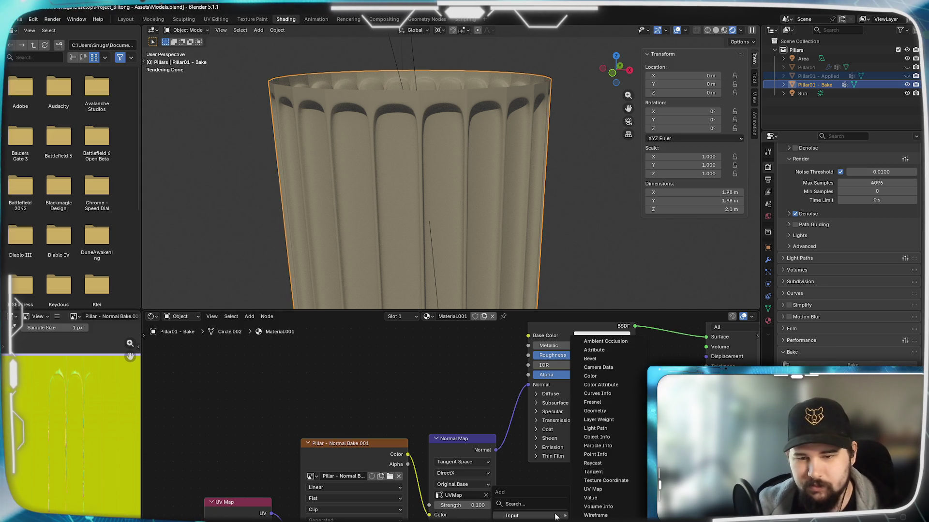
- Add a Displacement node fed by the Normal Map output and wire it into Material Output Displacement
type("displa")
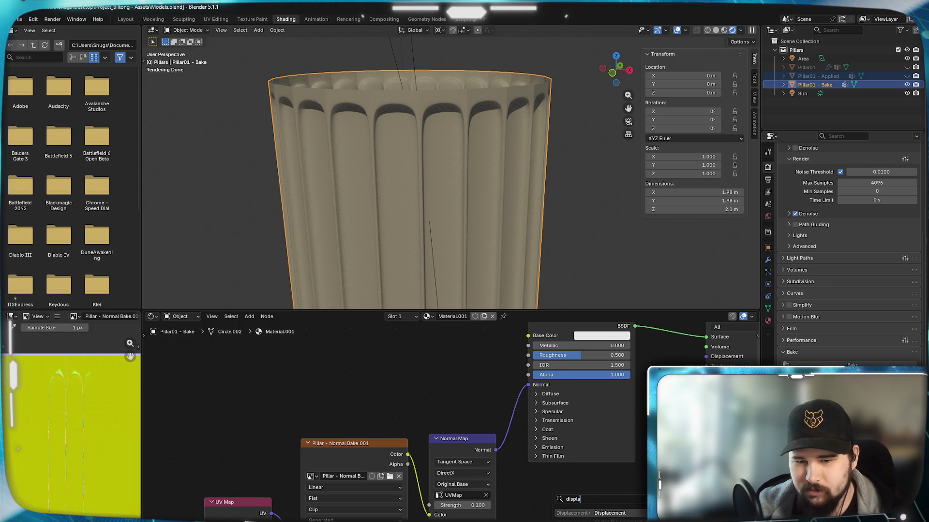
key("Return")
left_click(564, 483)
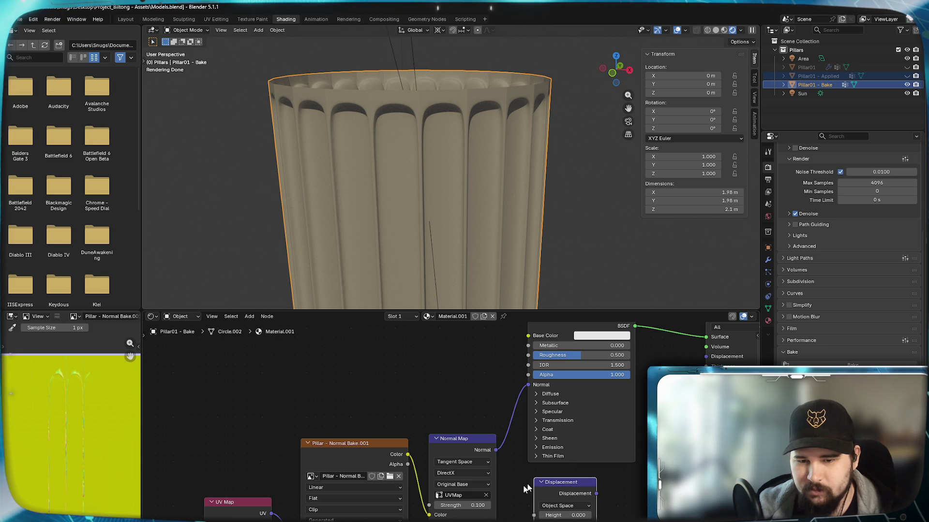
left_click_drag(497, 450, 520, 521)
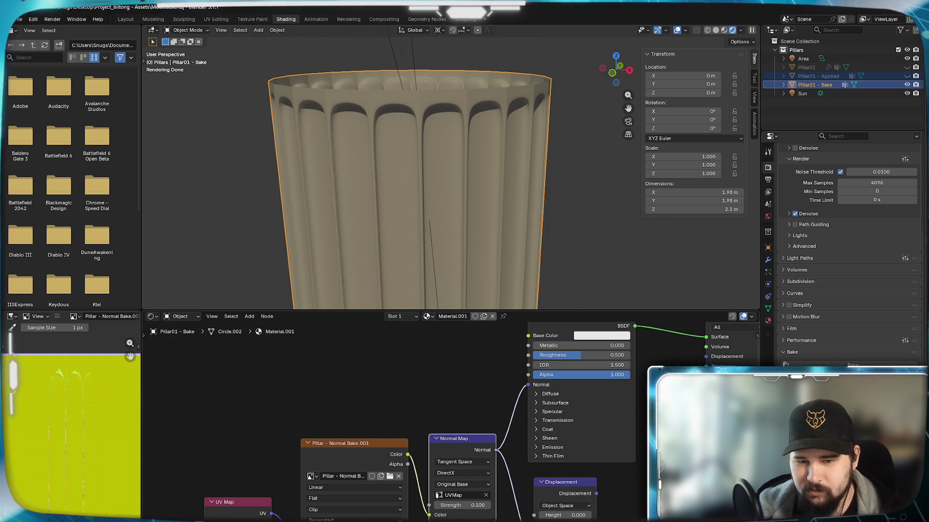
left_click_drag(596, 493, 706, 356)
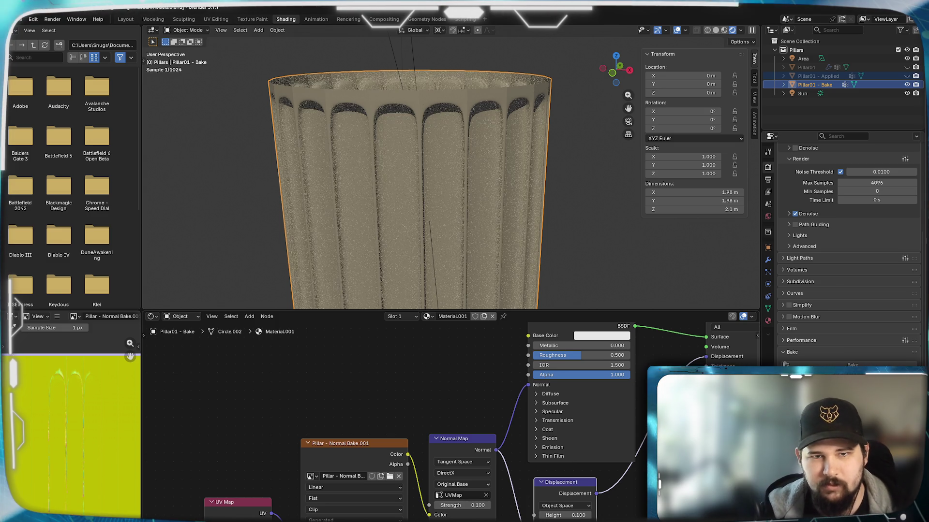
- Toggle visibility of Pillar01 - Applied and Pillar01 - Bake to compare the detailed and baked pillars
mouse_move(397, 155)
middle_mouse_down()
mouse_move(474, 167)
mouse_move(504, 205)
mouse_move(459, 196)
middle_mouse_up()
scroll(461, 197, "up", 5)
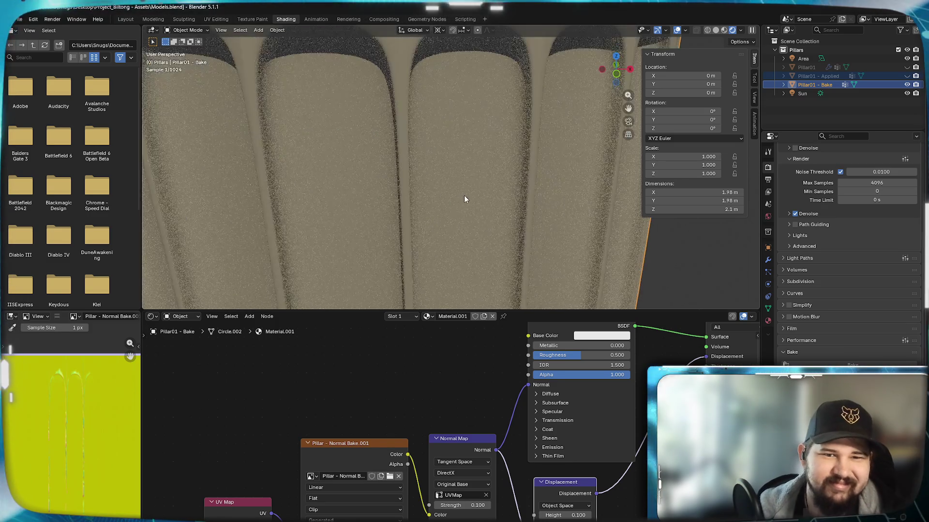
scroll(387, 162, "down", 4)
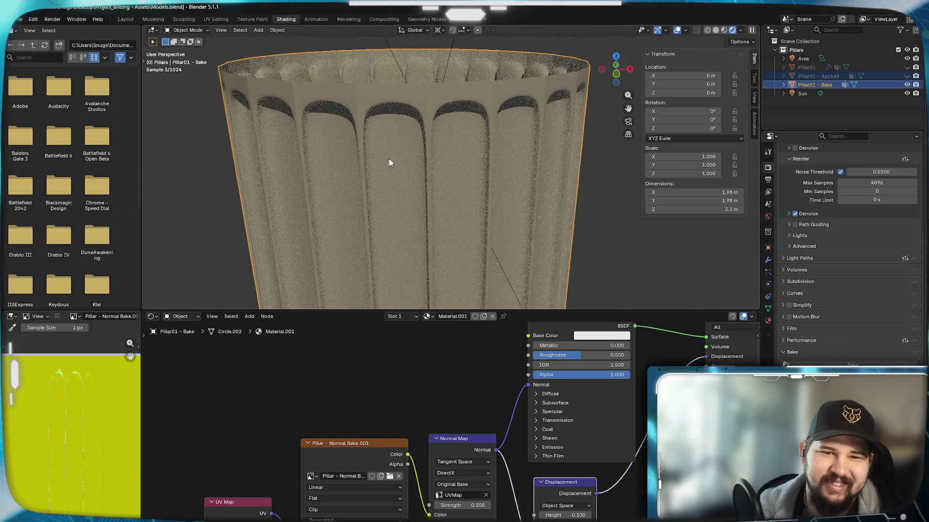
left_click(907, 76)
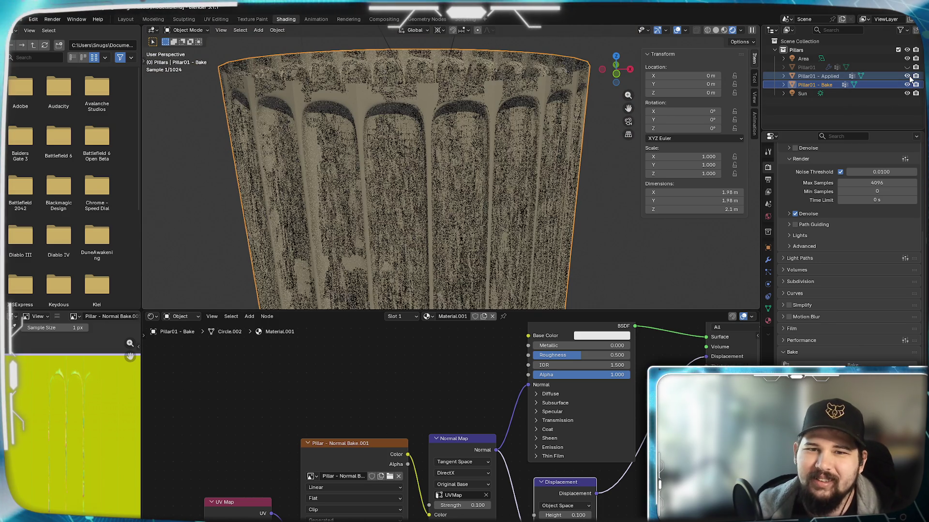
left_click(907, 84)
middle_click_drag(309, 146, 300, 144)
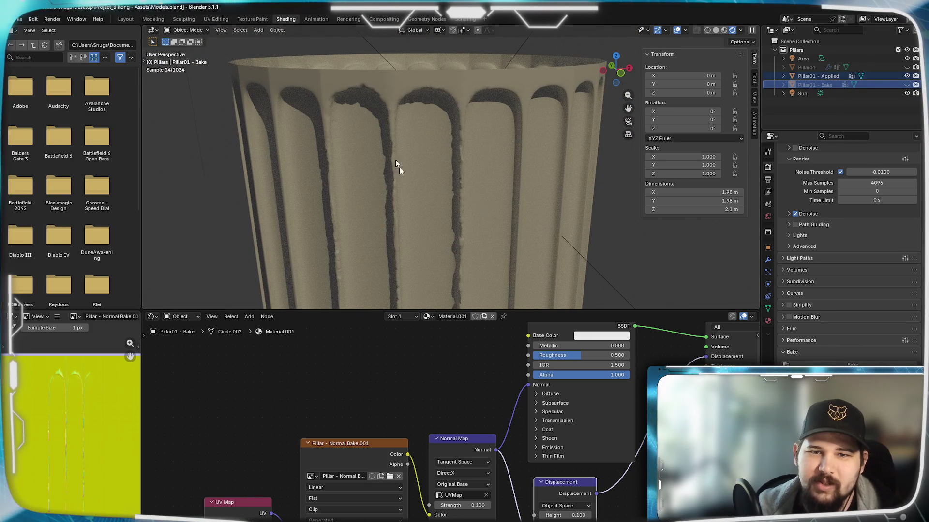
scroll(404, 145, "up", 2)
left_click(907, 85)
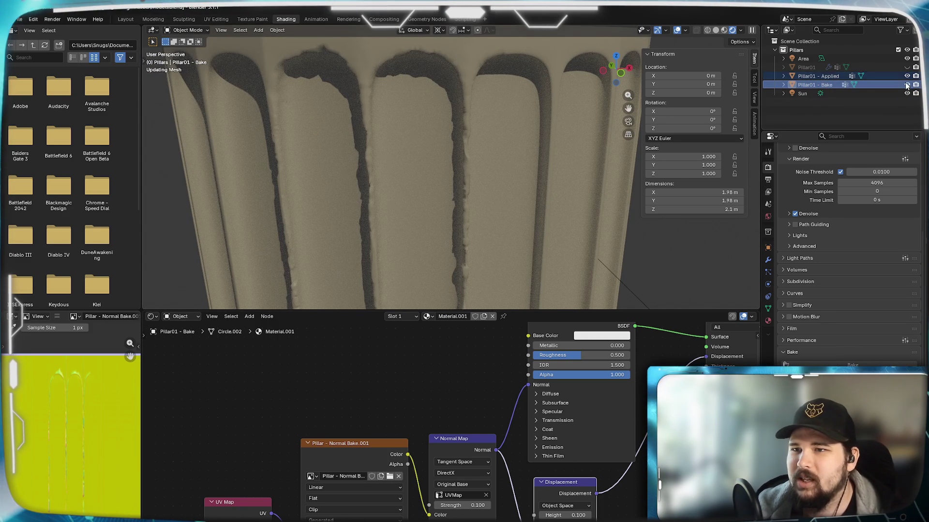
left_click(907, 76)
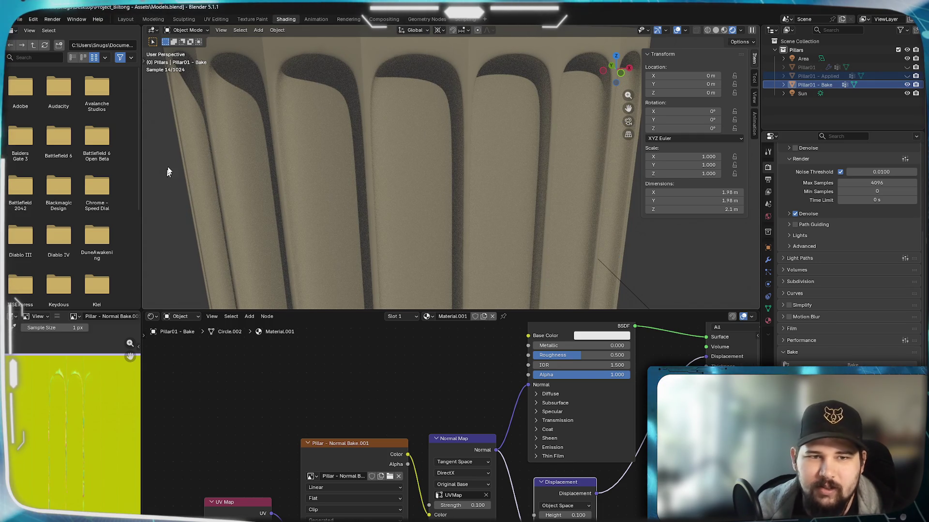
mouse_move(475, 177)
middle_mouse_down()
mouse_move(454, 176)
mouse_move(539, 173)
mouse_move(377, 156)
middle_mouse_up()
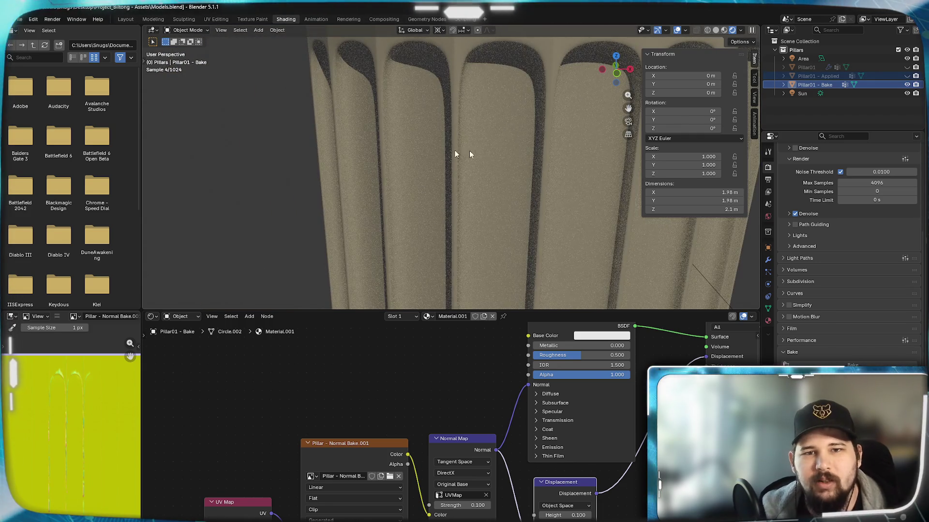
- Look through the modifier and object tabs, then show the baked pillar's Material properties
left_click(767, 259)
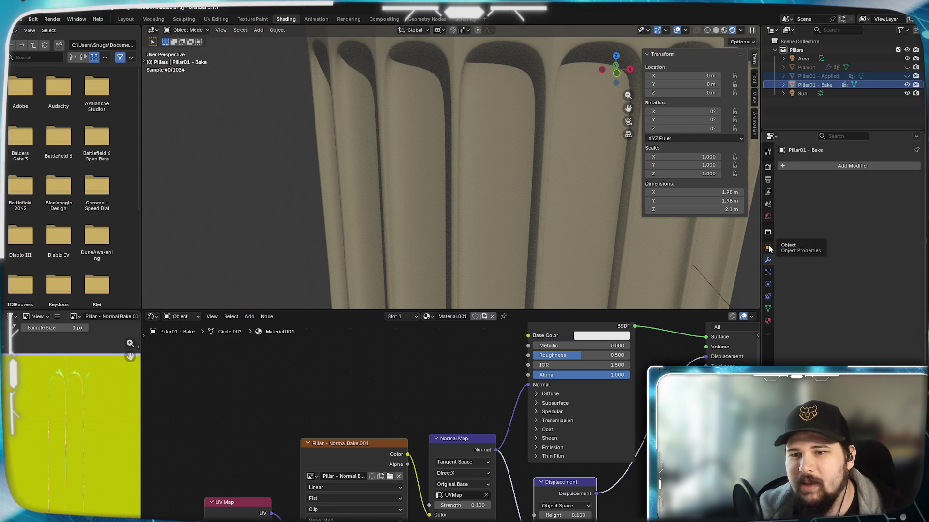
left_click(768, 248)
middle_click_drag(551, 171, 537, 192)
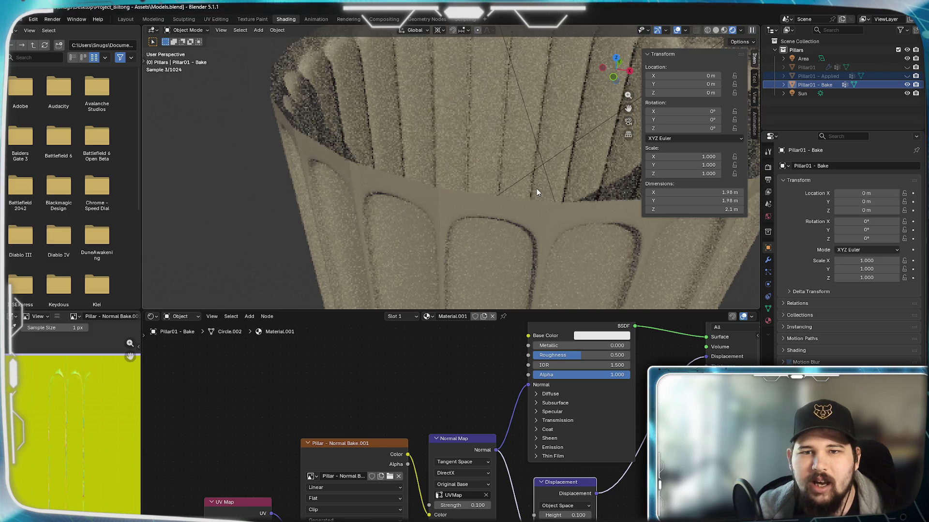
left_click(767, 320)
scroll(529, 226, "up", 5)
scroll(529, 225, "down", 3)
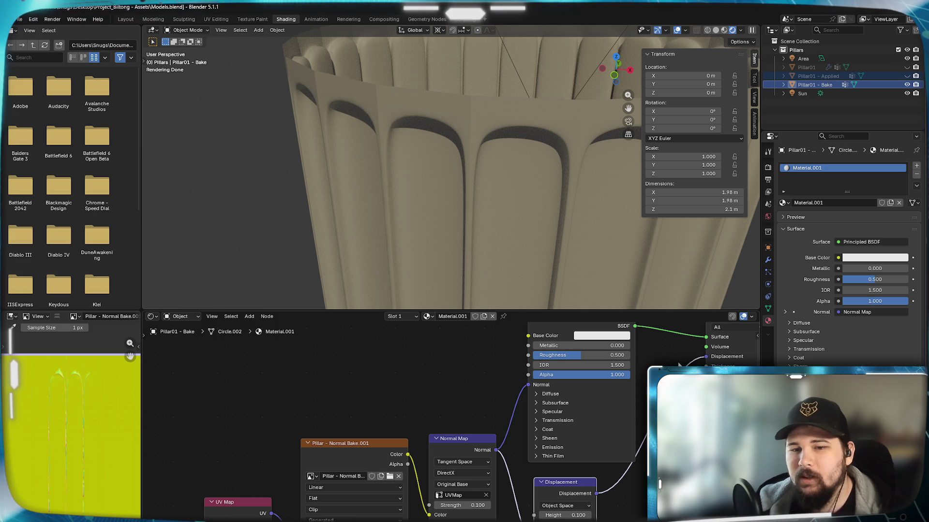
middle_click_drag(665, 364, 667, 378)
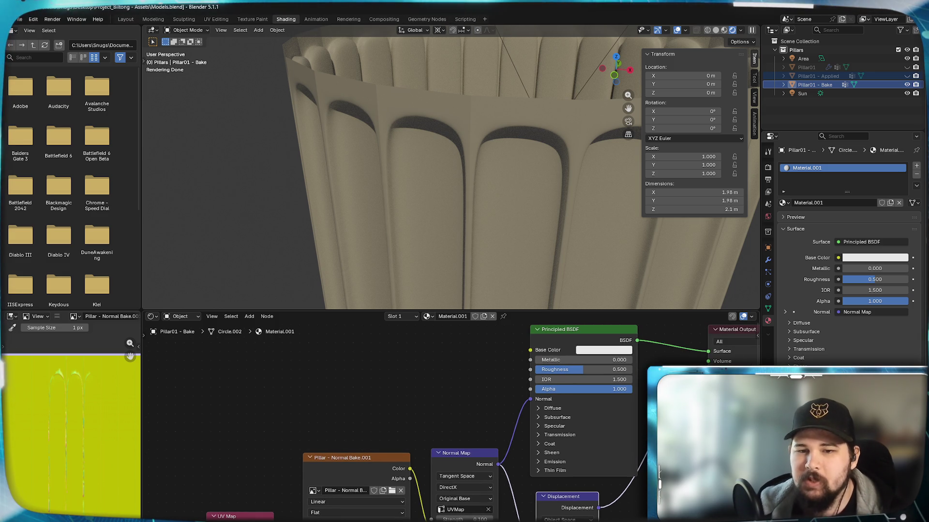
- Route Displacement into the shader's Normal, try height 0.01, and test Midlevel 0 before restoring 0.5
middle_click_drag(512, 397, 512, 374)
left_click_drag(598, 484, 530, 376)
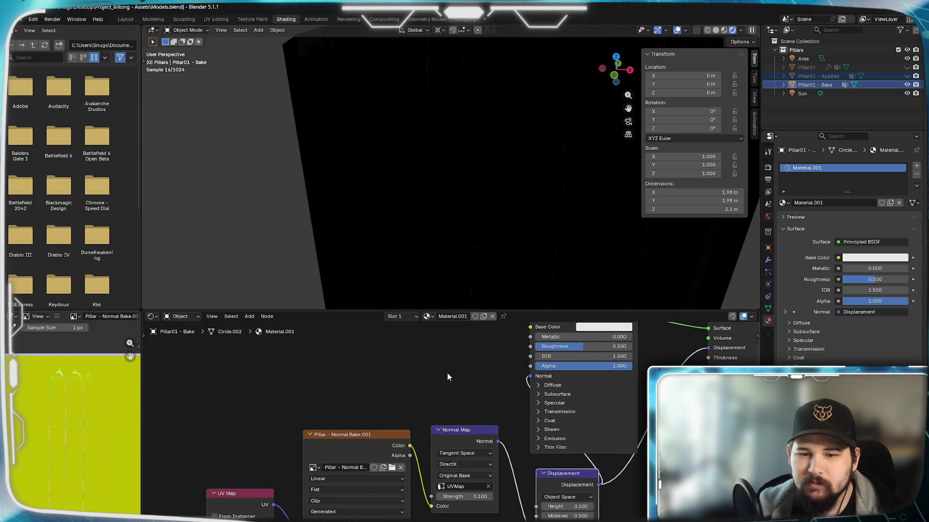
left_click(571, 507)
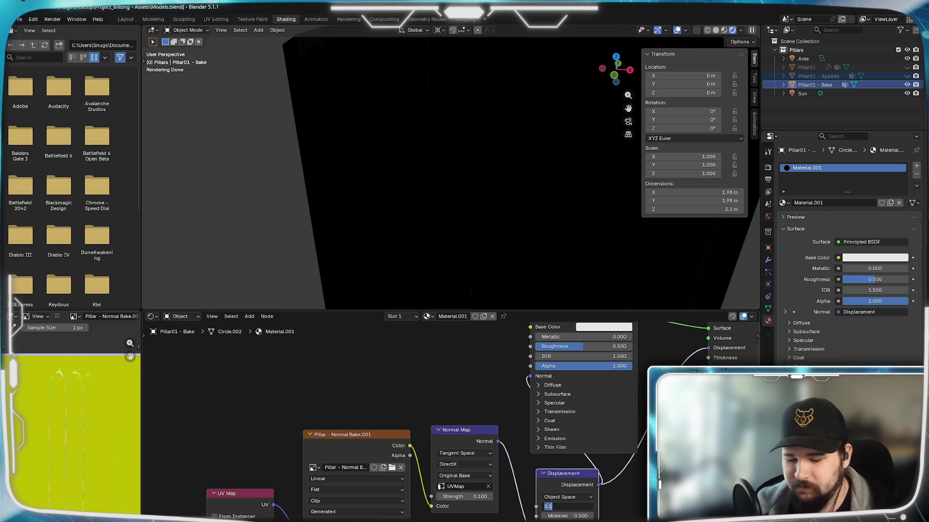
type("0.01")
key("Return")
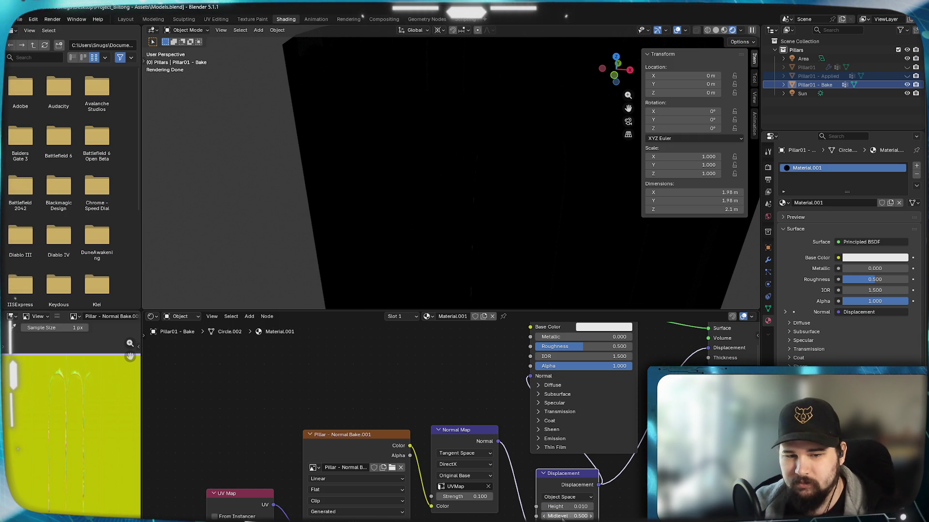
left_click(562, 517)
type("0")
key("Return")
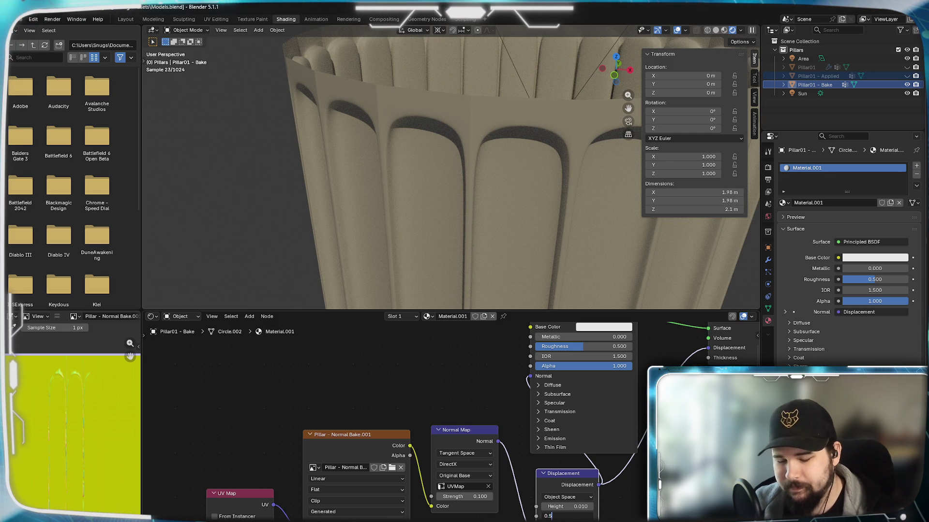
key("Return")
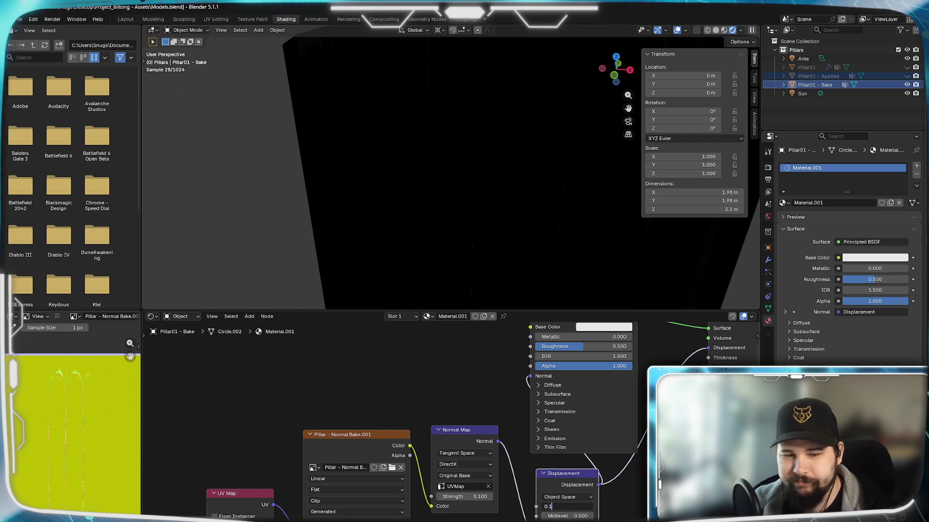
- Reconnect the Normal Map to the shader's Normal and keep Displacement in Object Space
left_click_drag(497, 442, 530, 375)
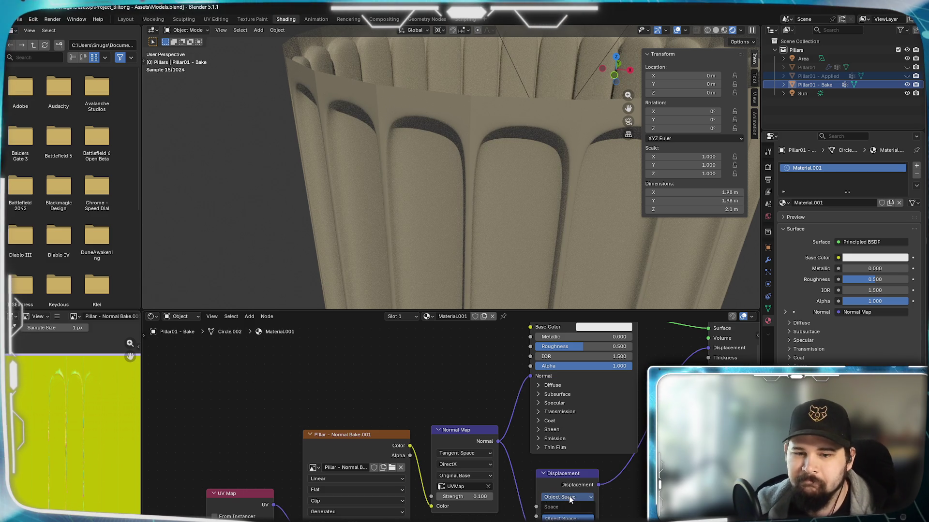
left_click(568, 497)
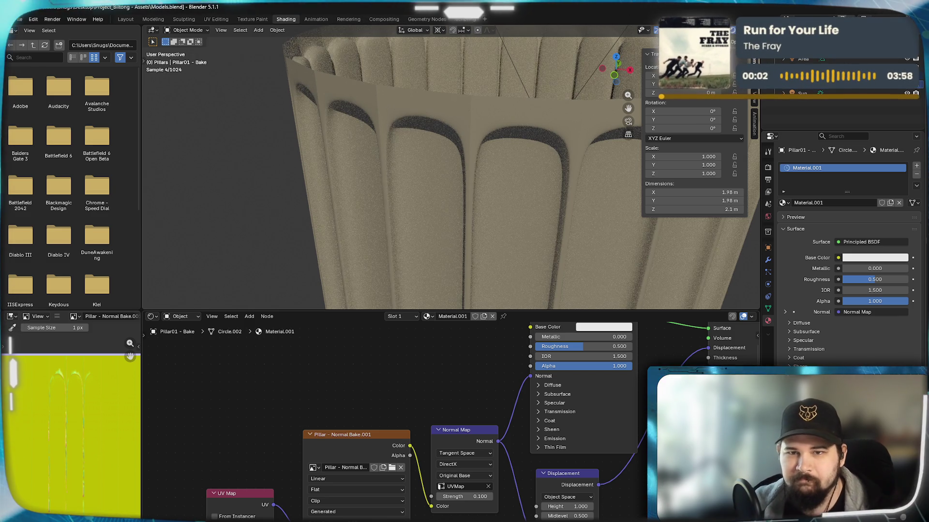
scroll(560, 228, "down", 5)
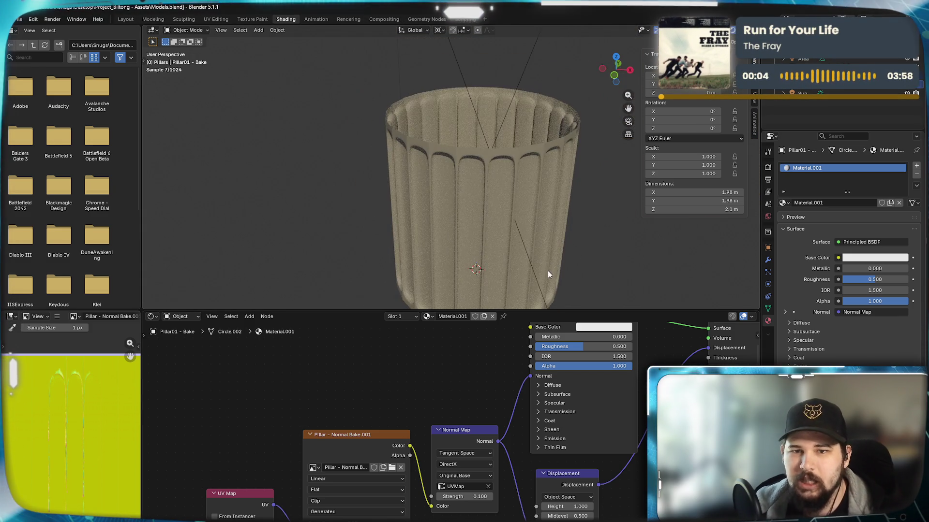
scroll(547, 270, "up", 5)
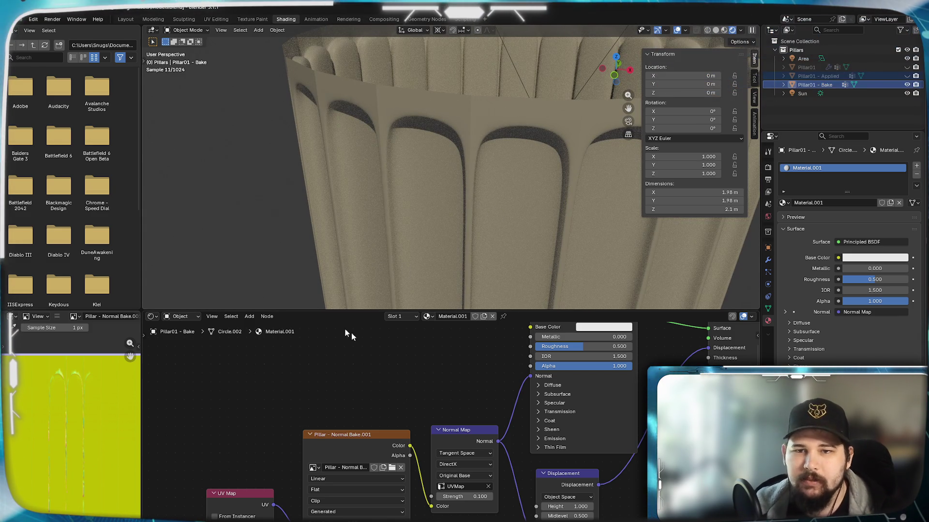
left_click_drag(327, 445, 327, 449)
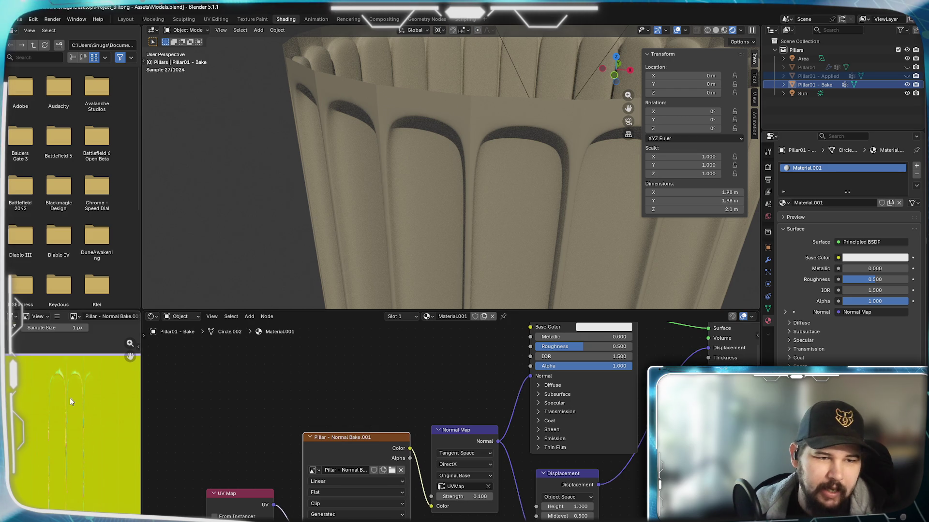
scroll(79, 388, "up", 3)
scroll(72, 435, "up", 2)
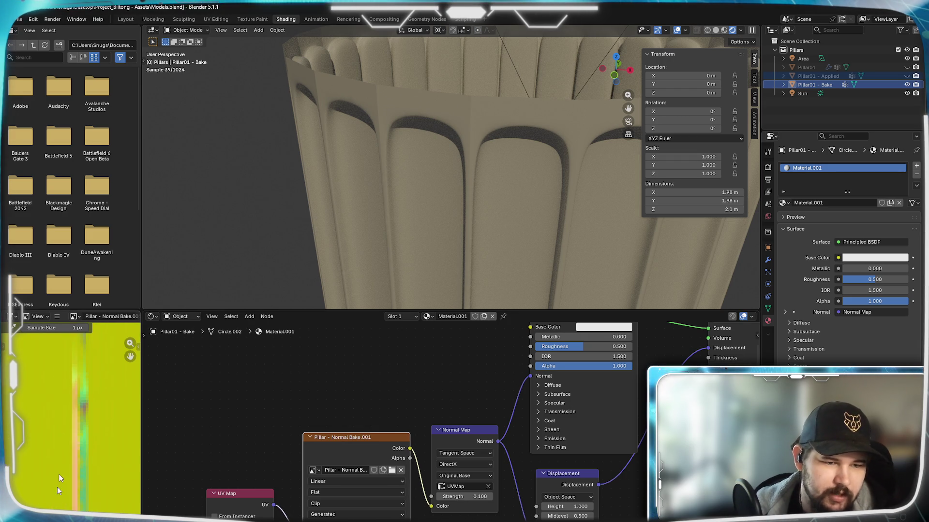
scroll(99, 433, "down", 4)
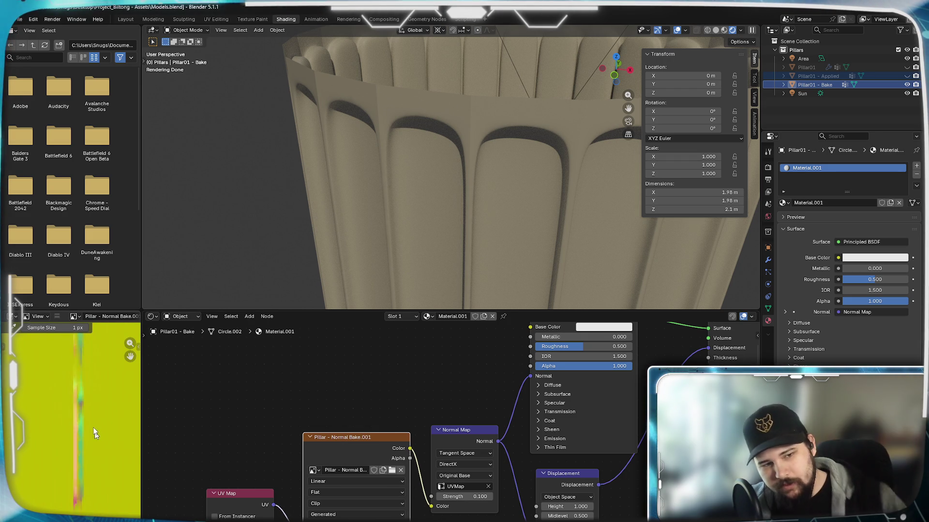
scroll(95, 440, "down", 2)
scroll(55, 441, "up", 4)
scroll(87, 434, "down", 3)
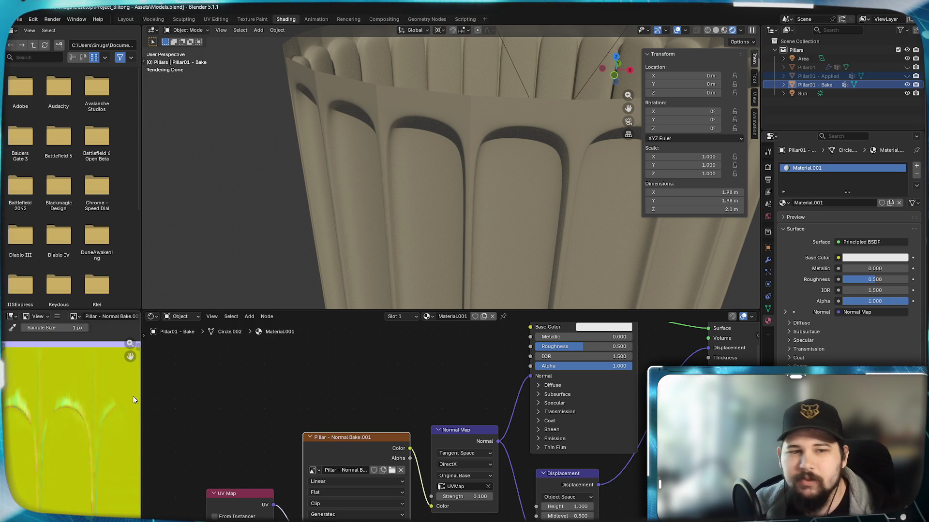
scroll(501, 213, "down", 5)
mouse_move(491, 209)
middle_mouse_down()
mouse_move(440, 195)
mouse_move(493, 224)
middle_mouse_up()
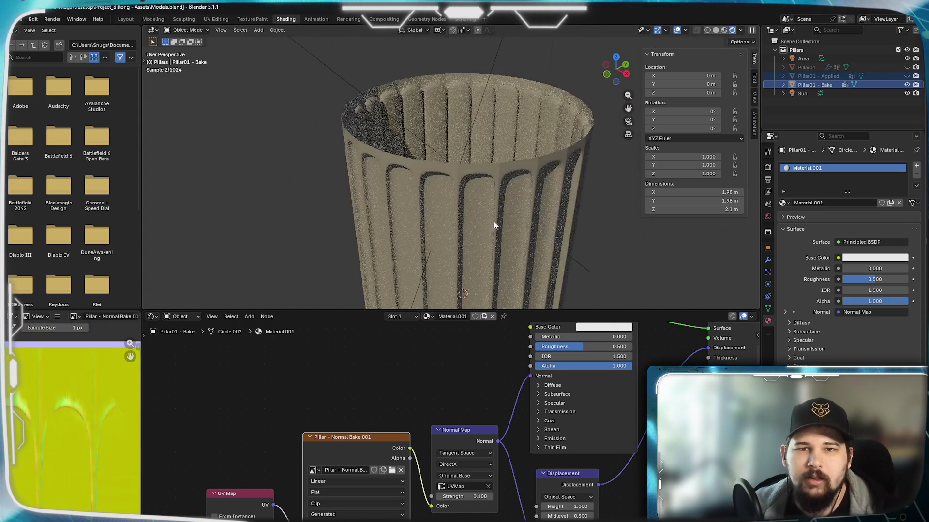
scroll(487, 219, "up", 5)
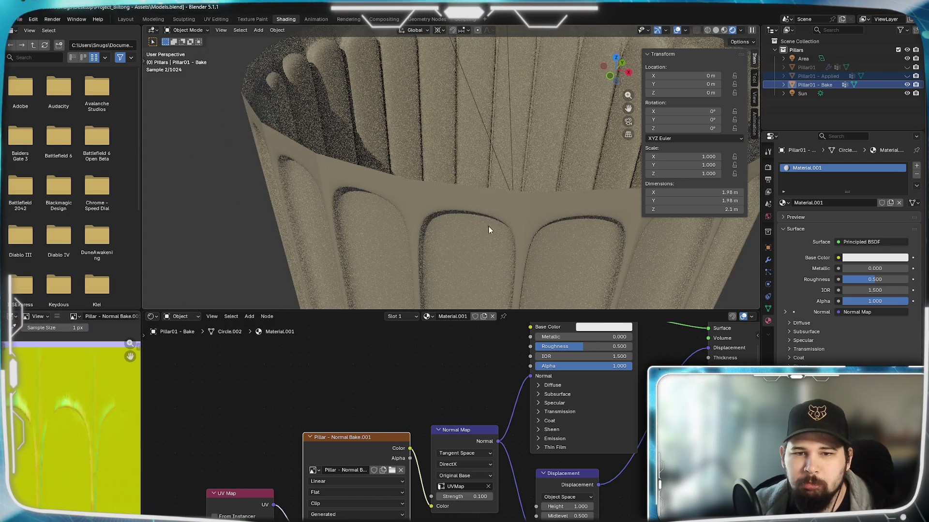
middle_click_drag(489, 232, 481, 221)
scroll(477, 219, "up", 4)
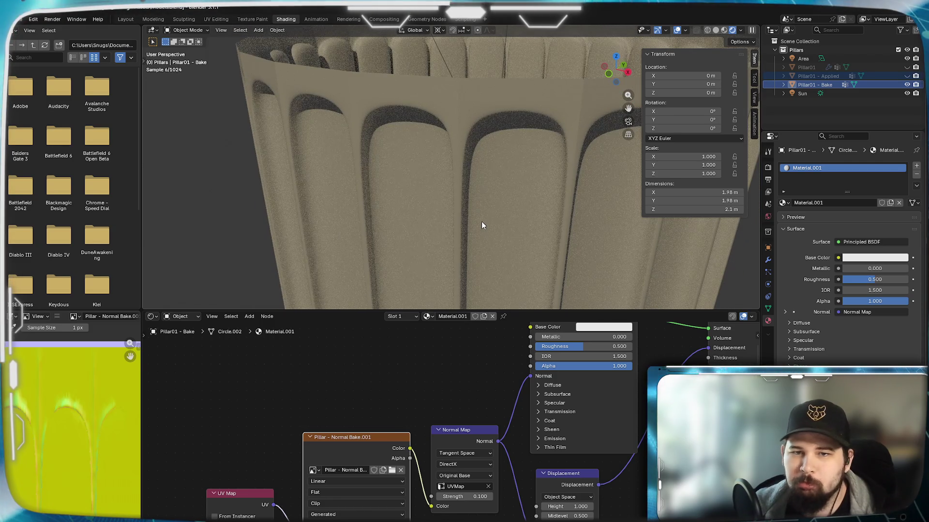
left_click(768, 259)
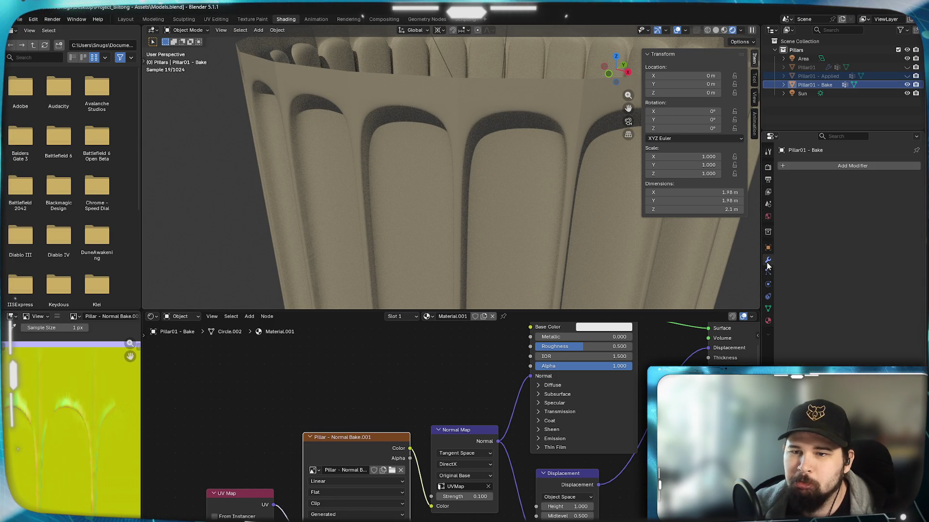
- Add a Displace modifier from the Deform category to Pillar01 - Bake
left_click(822, 165)
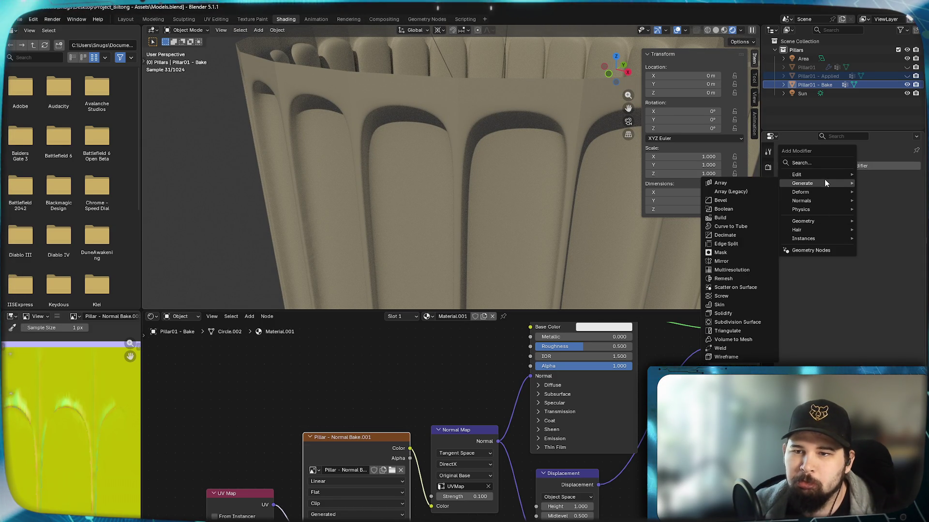
mouse_move(823, 175)
key("Escape")
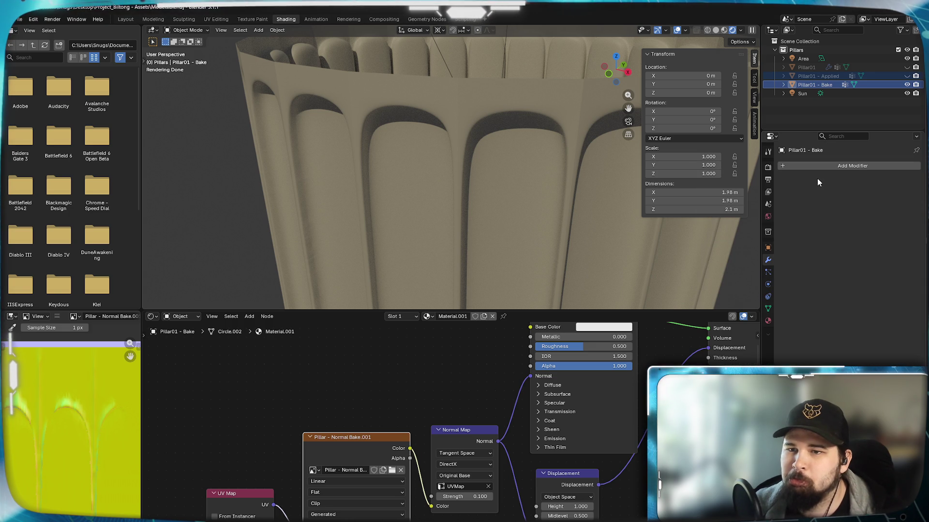
left_click(817, 166)
mouse_move(793, 185)
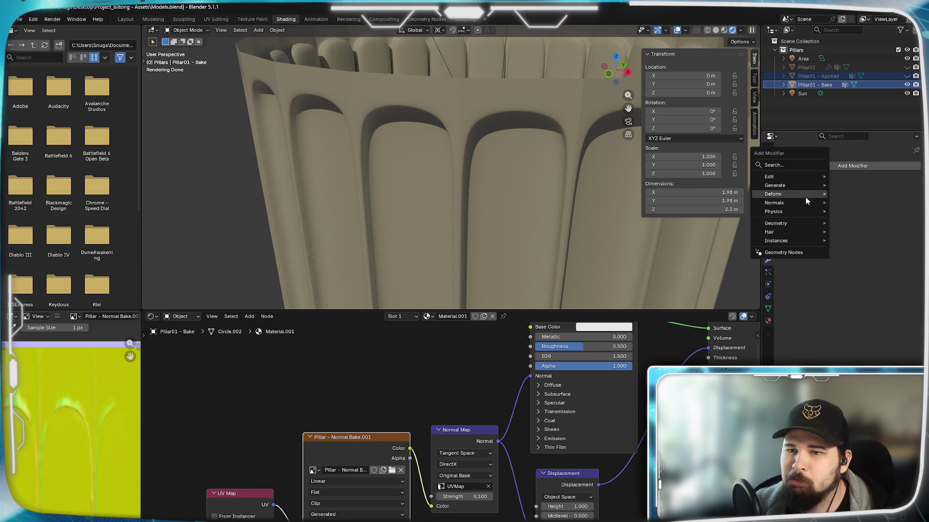
left_click(875, 217)
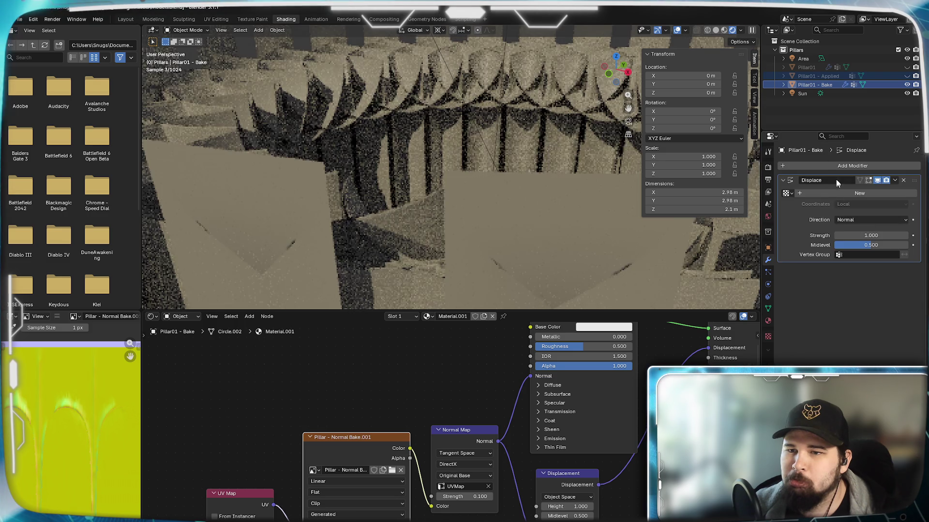
- Choose Pillar_Chips - Image as the Displace texture and show its Texture properties
left_click(787, 193)
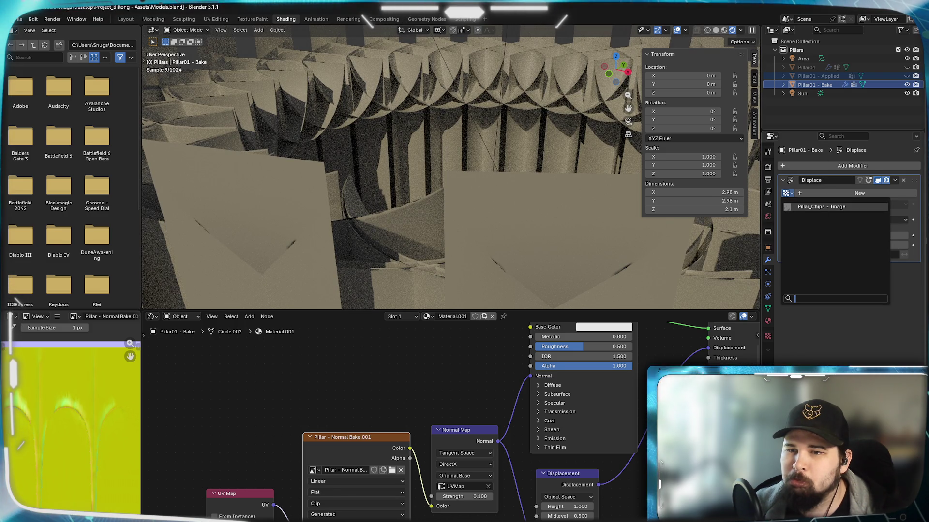
key("Escape")
left_click(787, 193)
left_click(805, 208)
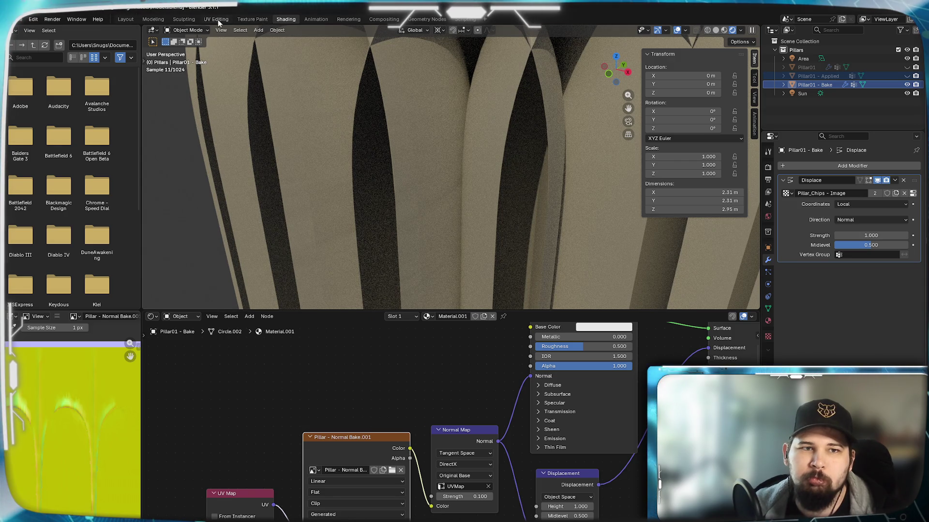
left_click(767, 336)
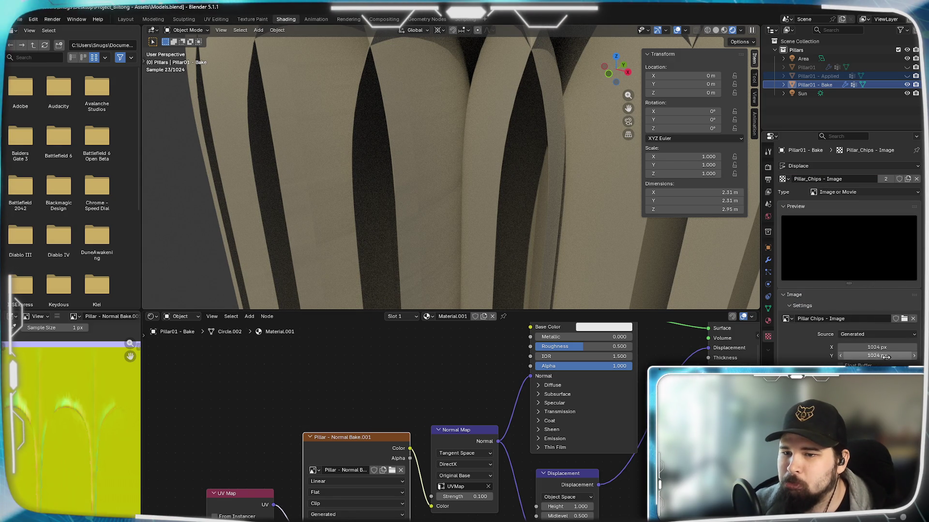
- Swap the texture's image to Pillar - Normal Bake.001 and go back to the Displace modifier
left_click(787, 319)
left_click(824, 341)
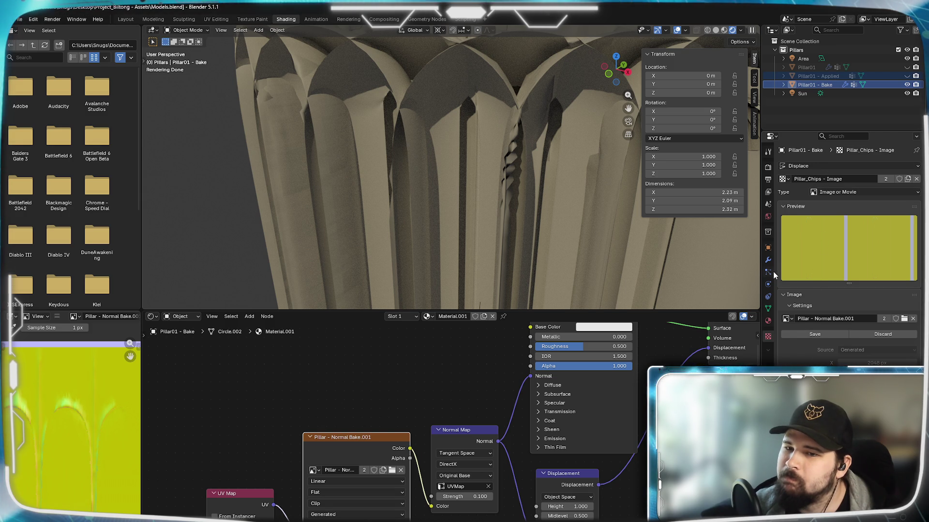
left_click(768, 260)
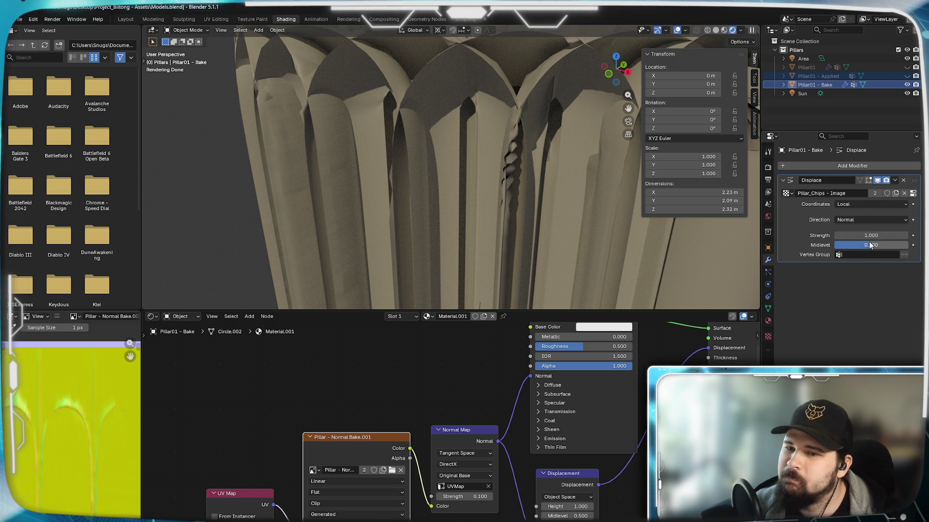
- Set Displace Strength to 0.1, then try 0.01 while orbiting around the pillar
type("0.1")
key("Return")
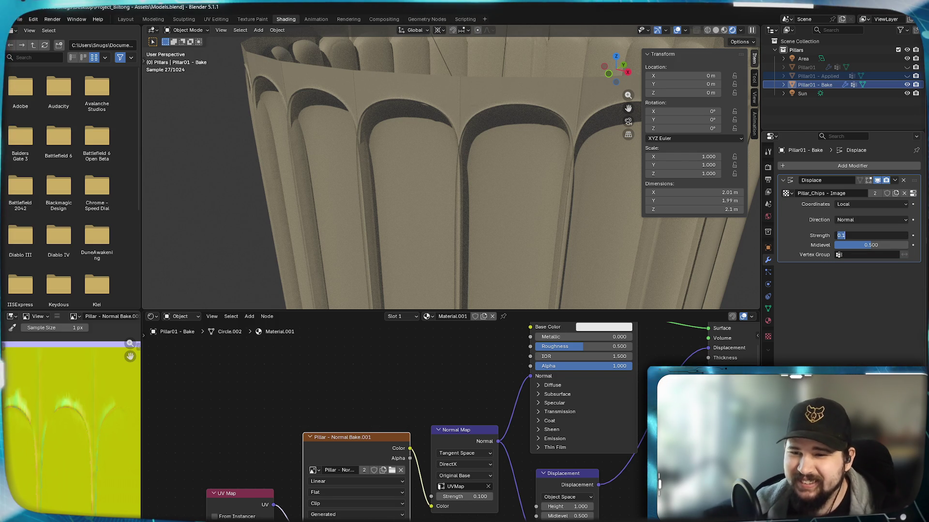
type("0.010")
key("Return")
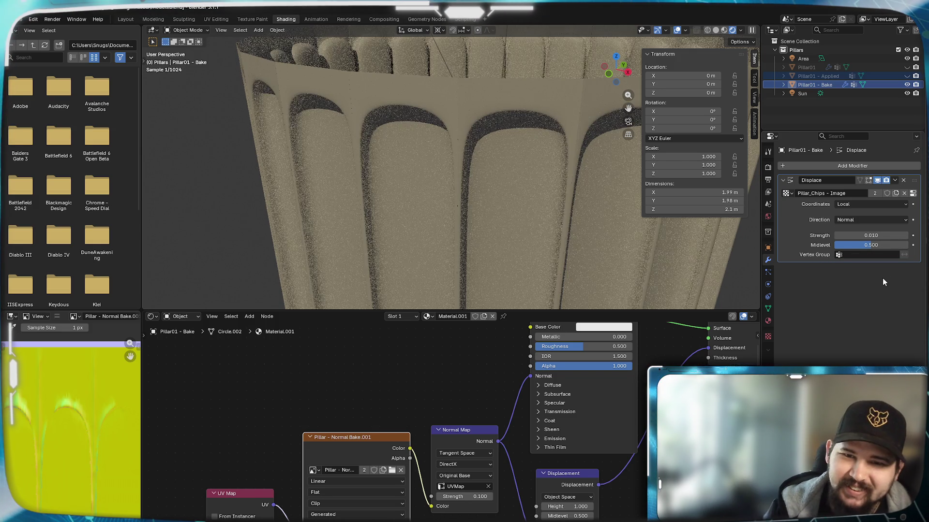
mouse_move(474, 199)
middle_mouse_down()
mouse_move(365, 191)
mouse_move(404, 174)
mouse_move(431, 225)
mouse_move(457, 173)
mouse_move(403, 190)
middle_mouse_up()
scroll(405, 190, "down", 5)
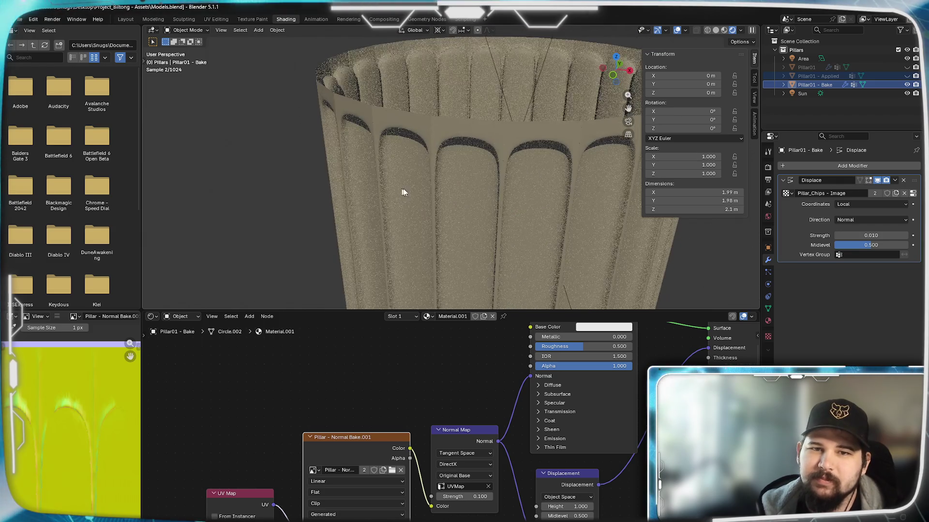
middle_click_drag(479, 186, 472, 181)
scroll(472, 181, "up", 5)
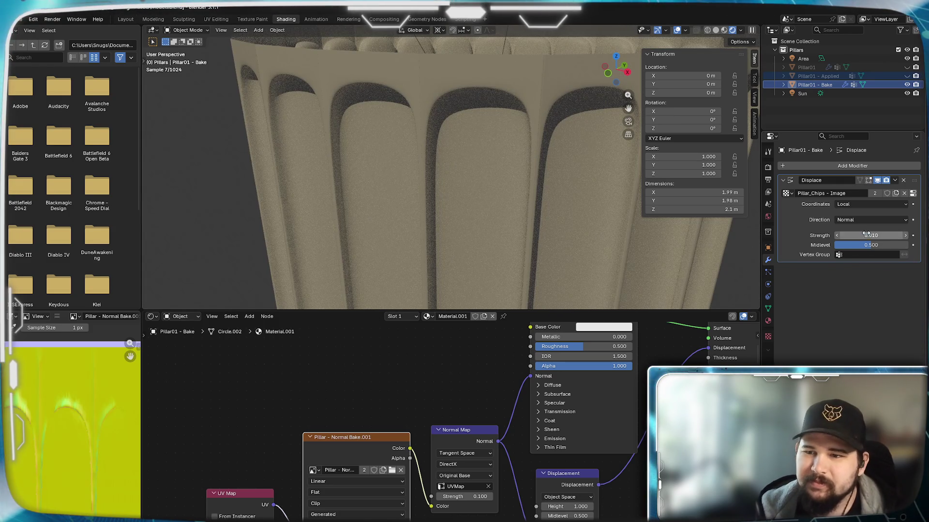
- Restore Strength to 0.100, set Midlevel to 0, and review direction and texture coordinate options
type("0.1")
key("Tab")
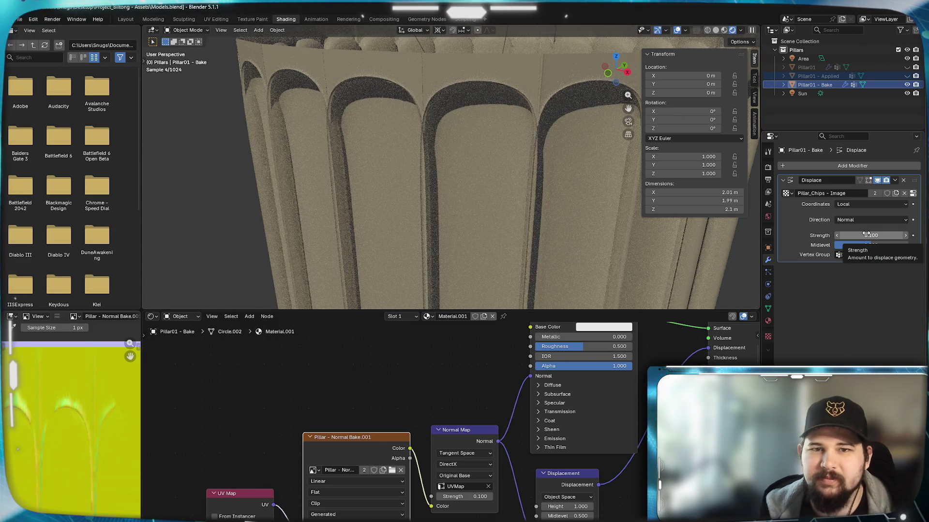
type("0.000")
key("Return")
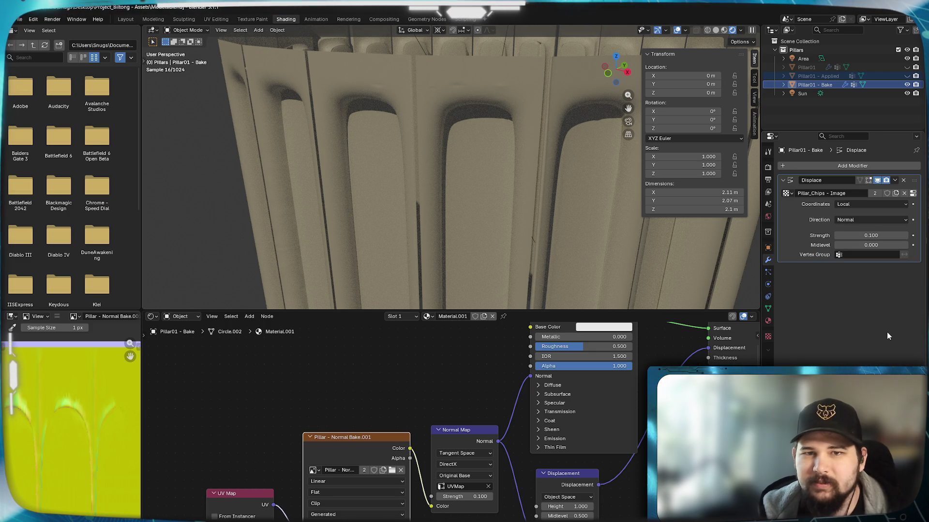
left_click(857, 219)
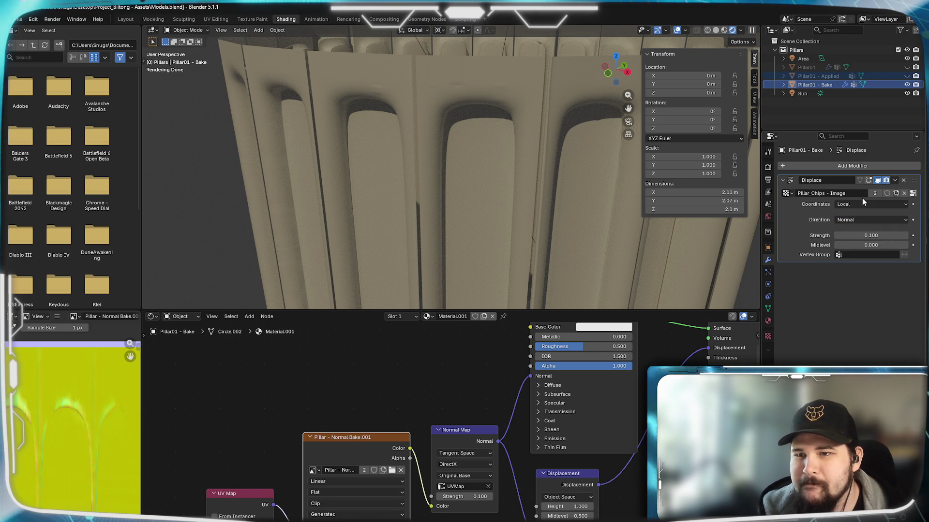
left_click(857, 201)
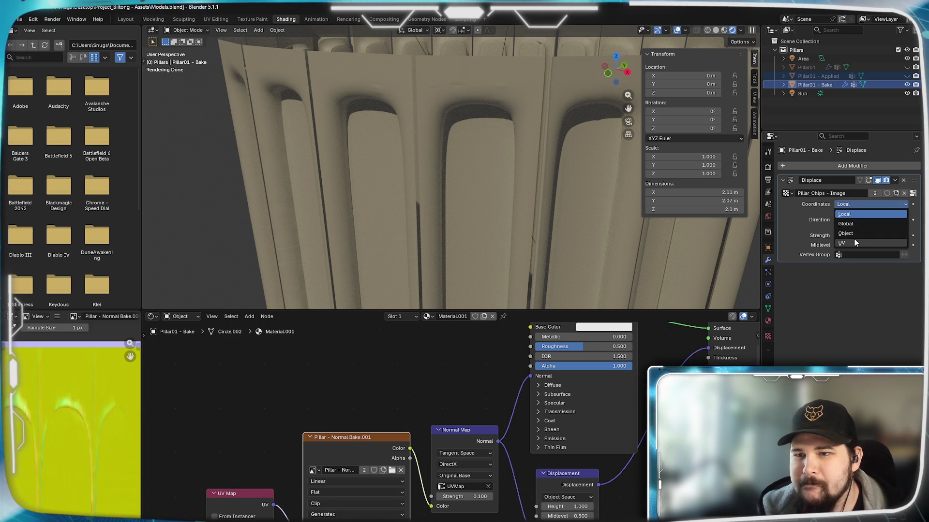
- Map the displacement texture with UV coordinates using the UVMap layer
left_click(852, 241)
left_click(860, 215)
left_click(861, 230)
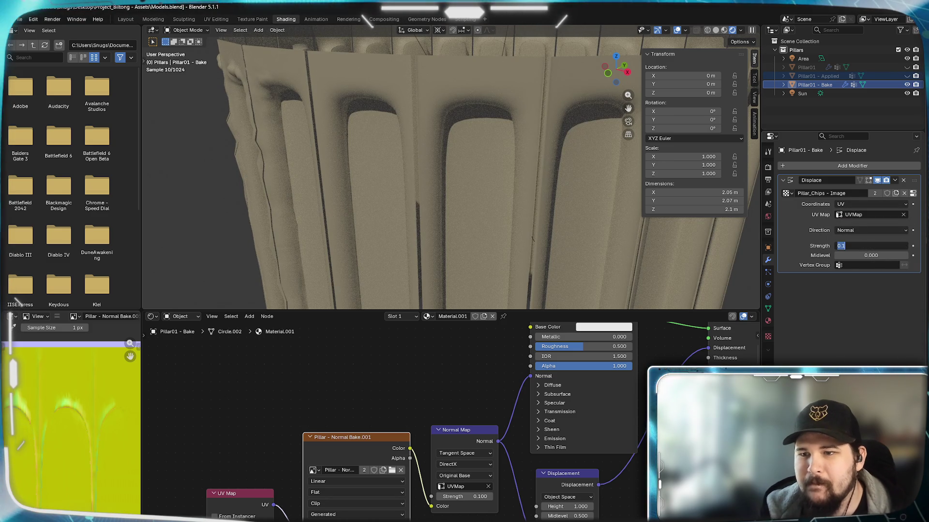
- Try several Displace Midlevel values while viewing the arches, settling on 0.5
key("Tab")
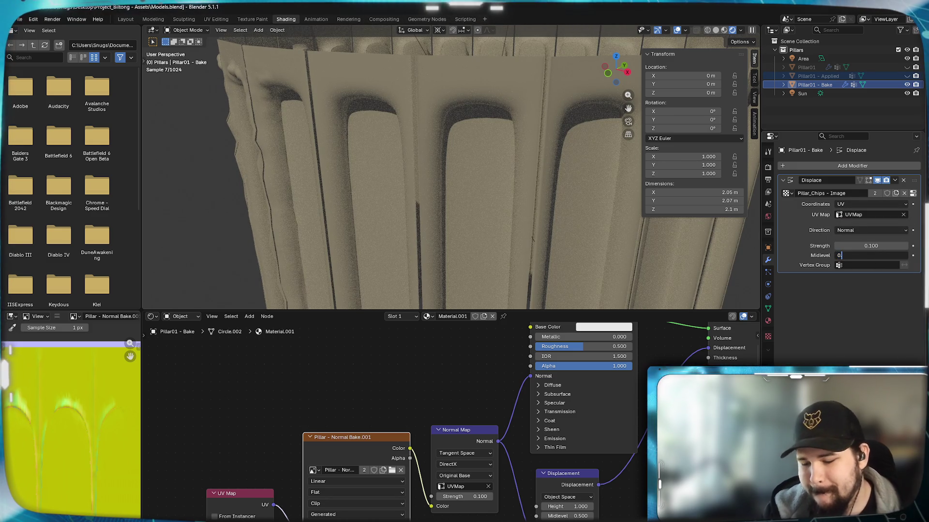
type(".5")
key("Return")
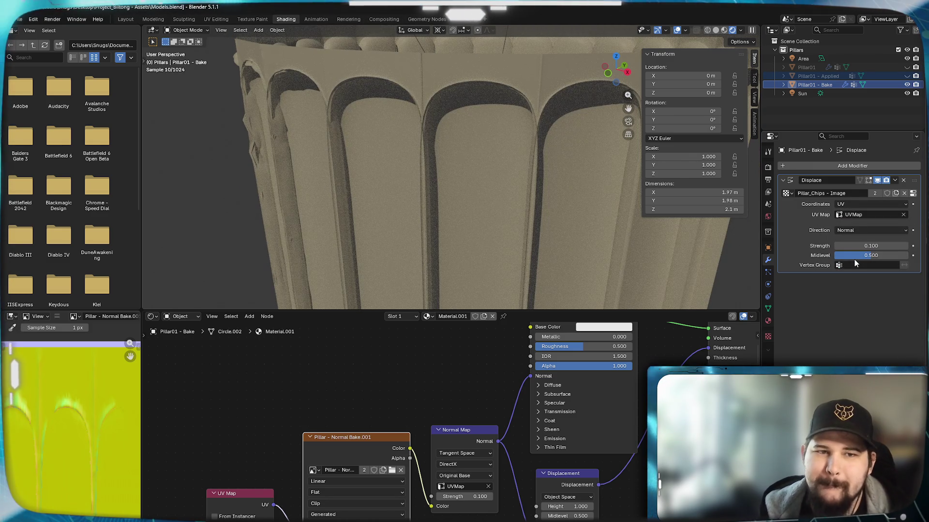
mouse_move(297, 179)
middle_mouse_down()
mouse_move(347, 176)
mouse_move(332, 176)
middle_mouse_up()
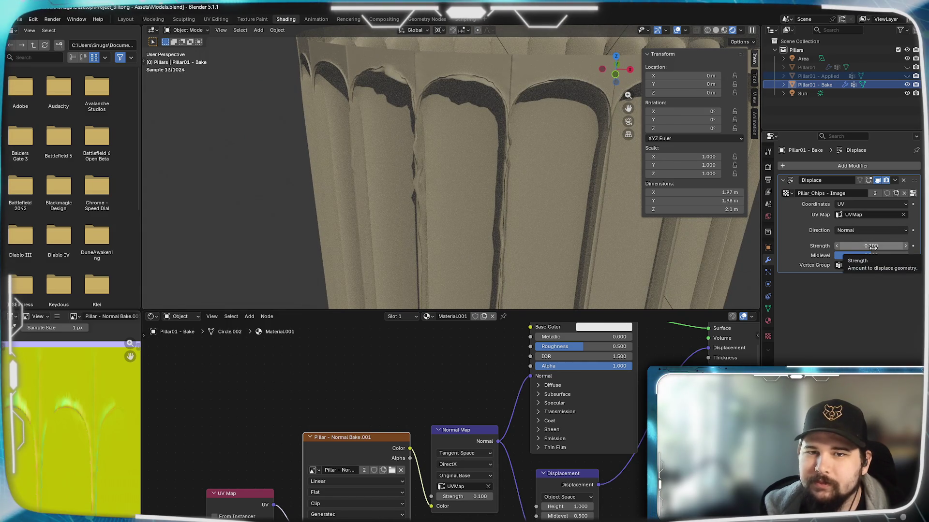
mouse_move(873, 257)
left_mouse_down()
mouse_move(897, 256)
mouse_move(835, 256)
left_mouse_up()
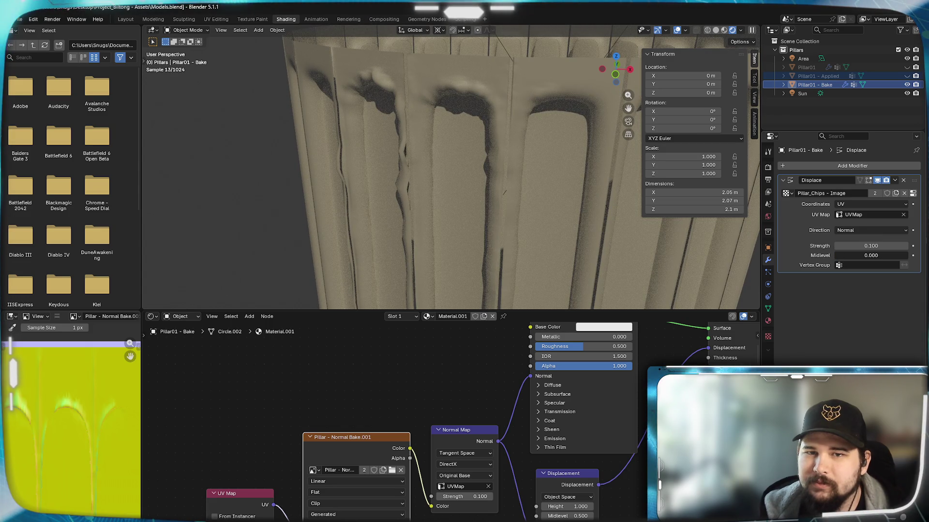
left_click_drag(836, 257, 865, 255)
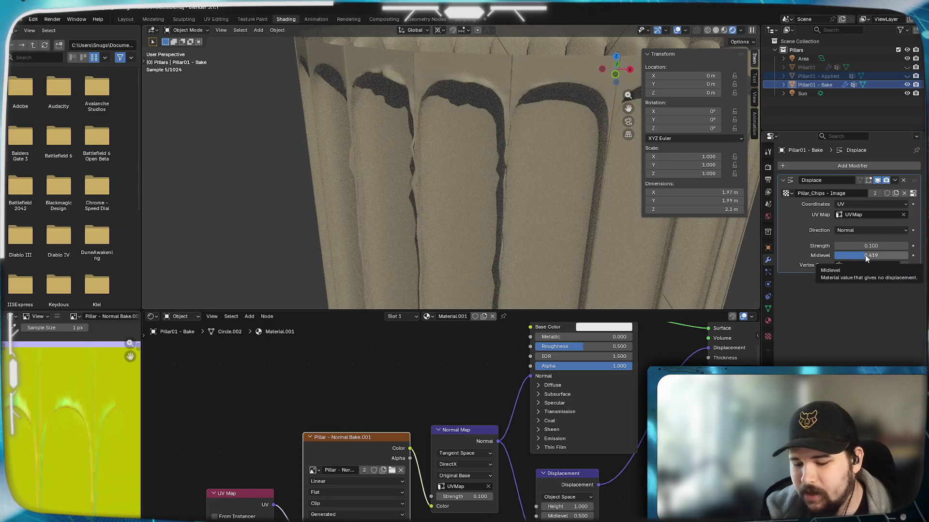
left_click(865, 256)
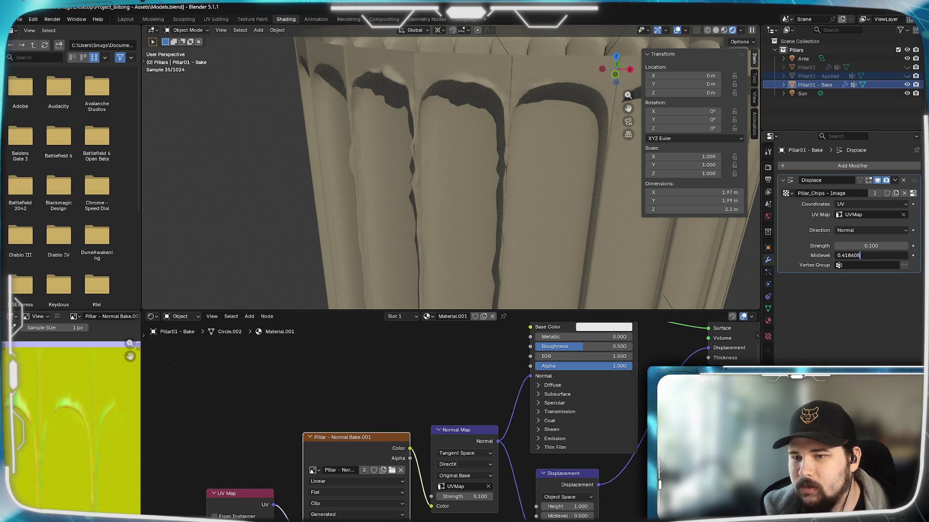
type("0.5")
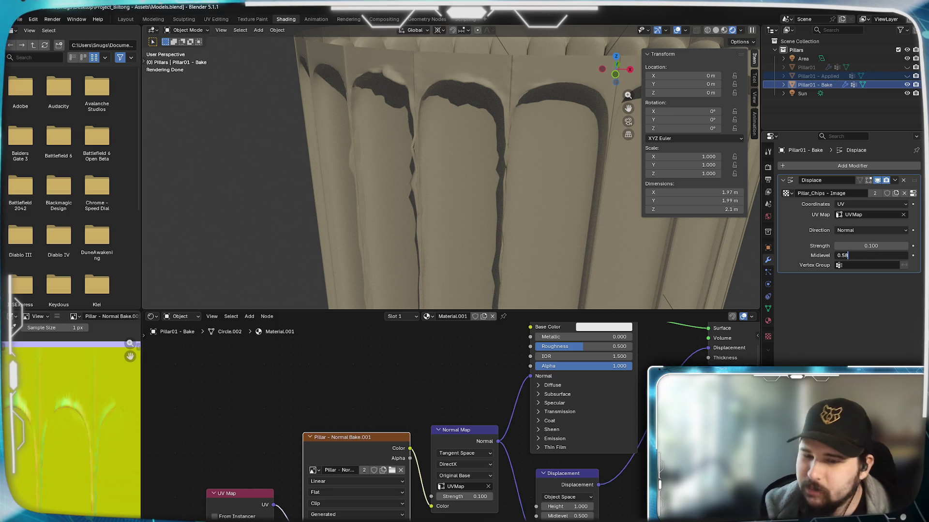
key("Return")
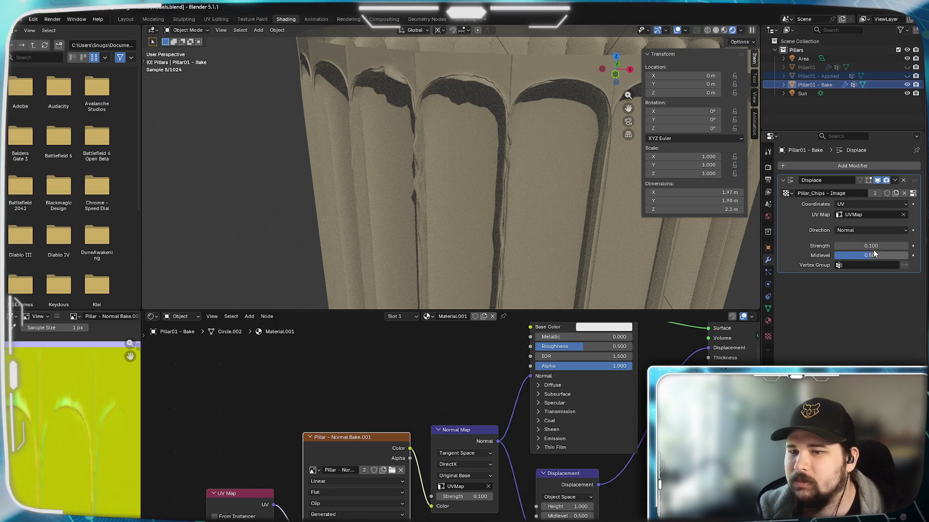
- Test Displace Strength at -0.25 and 0.25, settle on 0, then remove the modifier
left_click(870, 245)
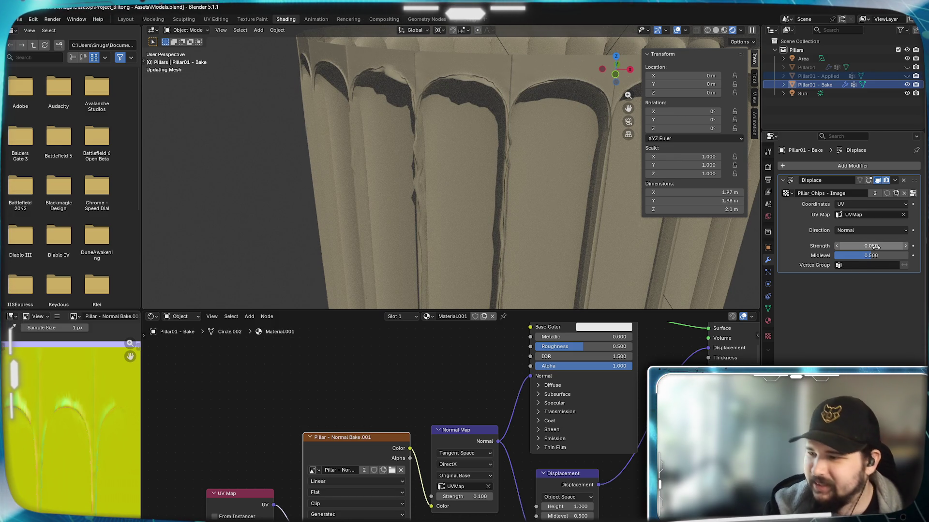
type("0.050")
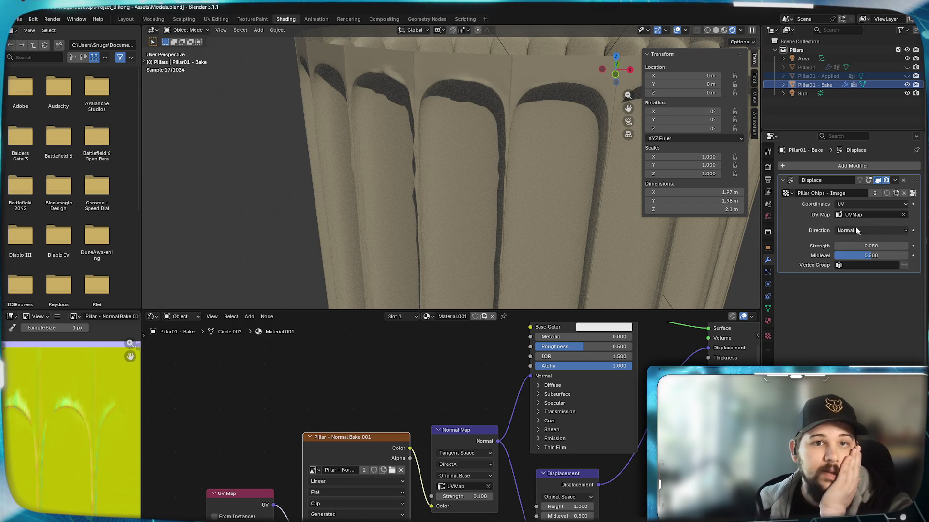
left_click_drag(870, 246, 842, 246)
key("minus")
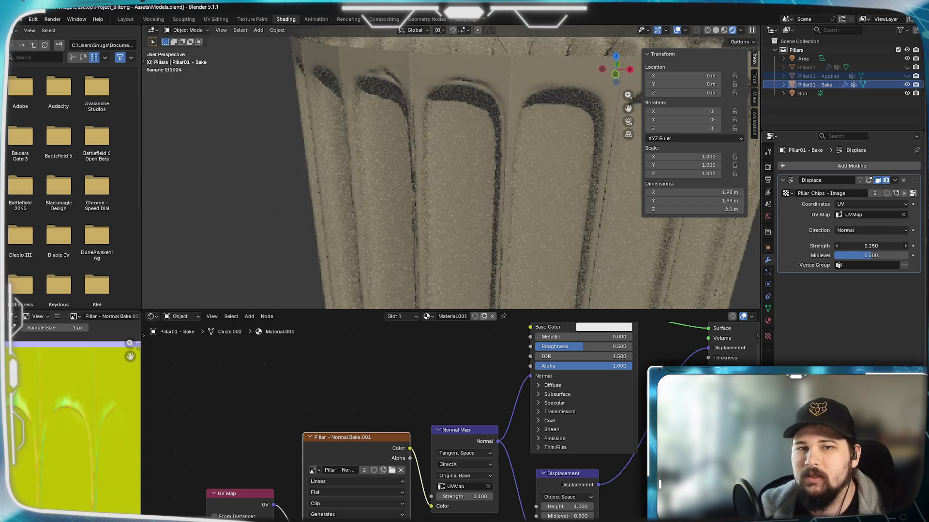
left_click(851, 246)
type("0.000")
key("Return")
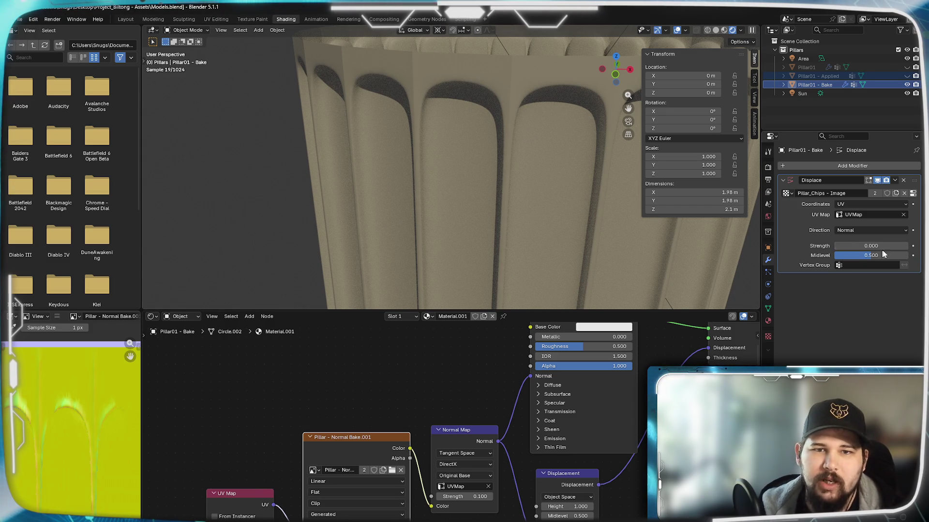
left_click(904, 246)
left_click(836, 245)
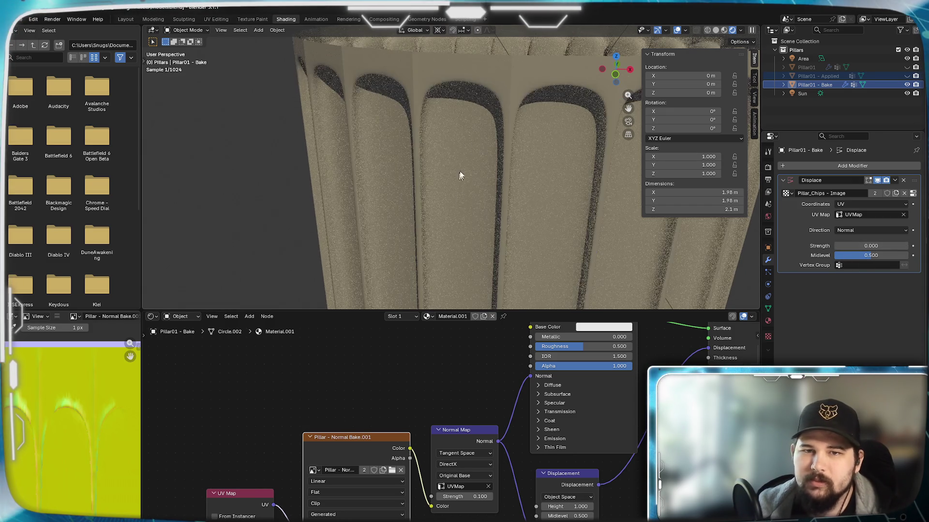
key("ctrl+z")
key("ctrl+shift+z")
scroll(572, 184, "up", 2)
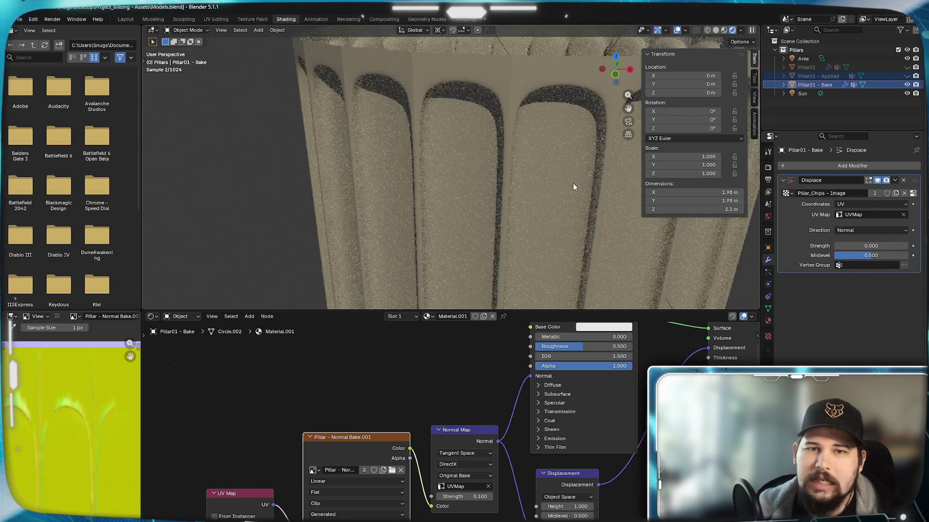
left_click(903, 180)
- Keep the Material Output target on All and frame the Normal Map and Displacement nodes
mouse_move(617, 422)
middle_mouse_down()
mouse_move(453, 483)
mouse_move(454, 466)
middle_mouse_up()
left_click(587, 363)
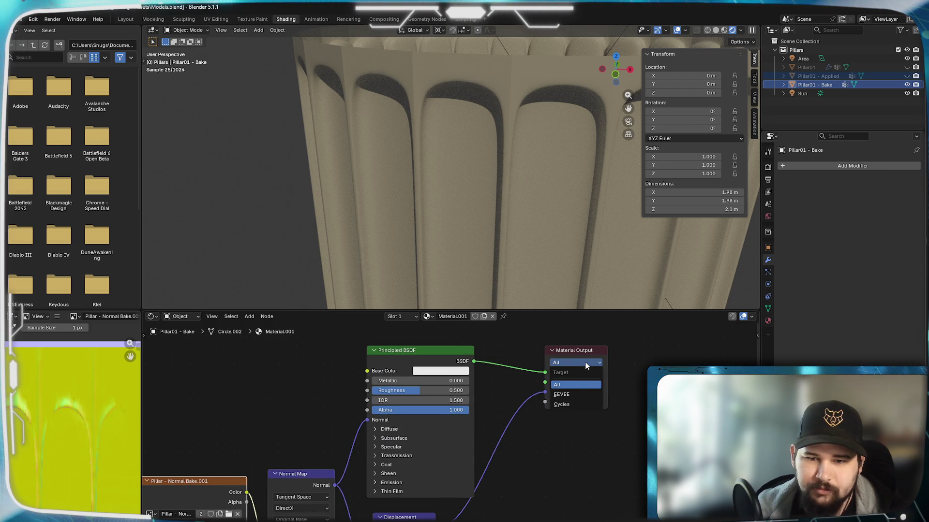
left_click(575, 384)
mouse_move(528, 473)
middle_mouse_down()
mouse_move(593, 436)
mouse_move(642, 431)
middle_mouse_up()
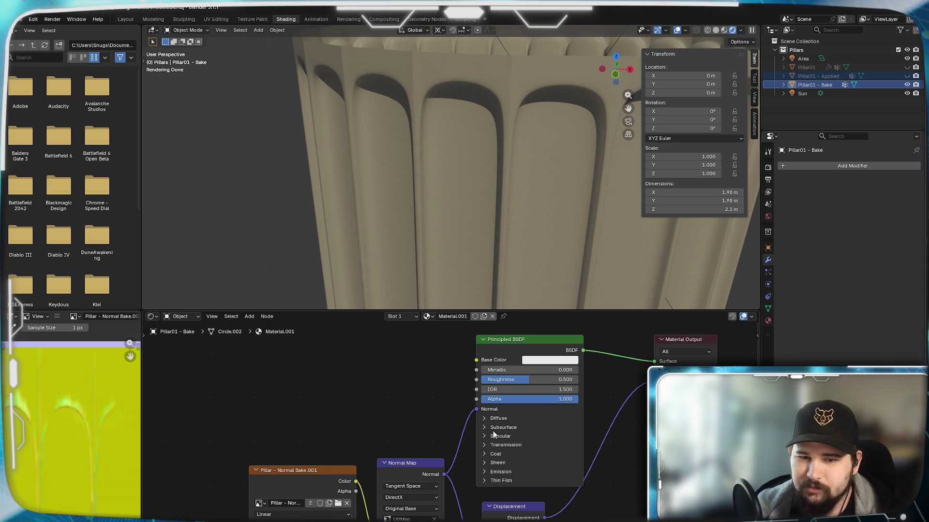
middle_click_drag(597, 507, 622, 465)
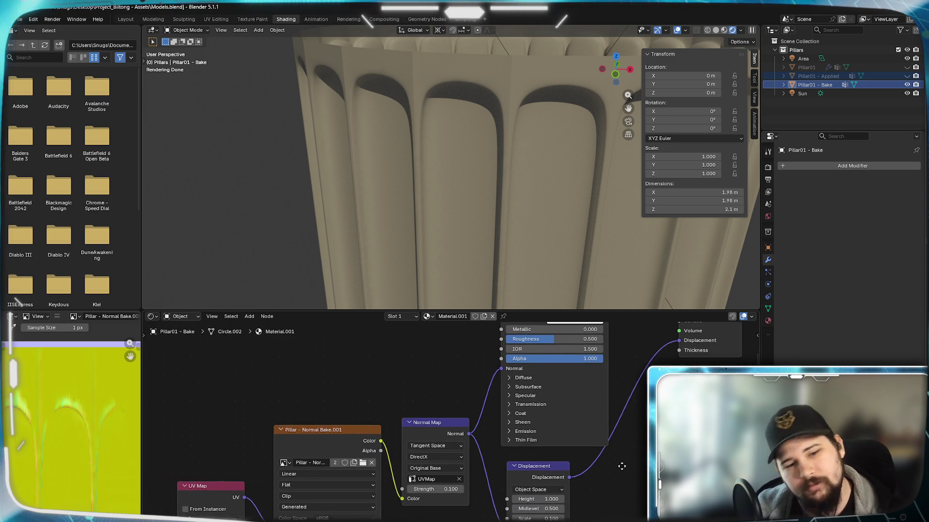
middle_click_drag(399, 393, 382, 394)
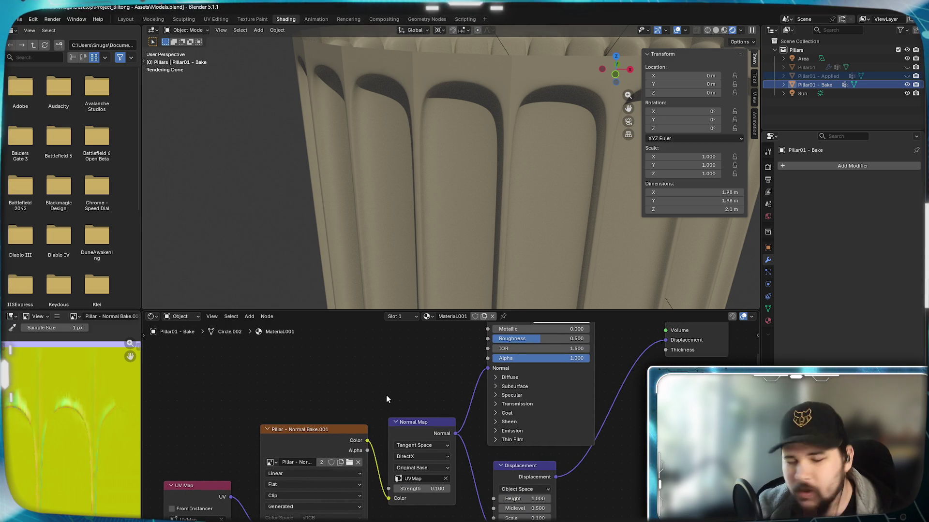
middle_click_drag(445, 411, 438, 432)
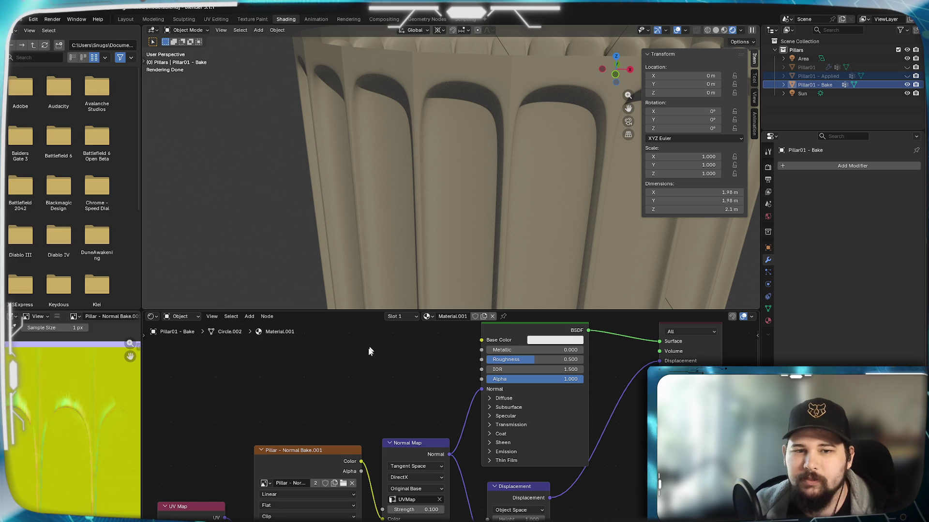
mouse_move(523, 201)
middle_mouse_down()
mouse_move(524, 306)
mouse_move(536, 329)
middle_mouse_up()
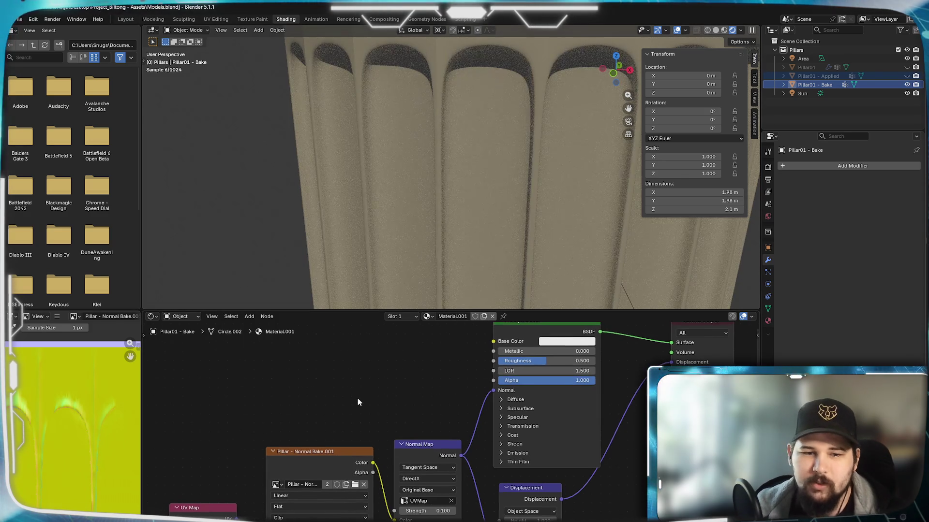
left_click(297, 518)
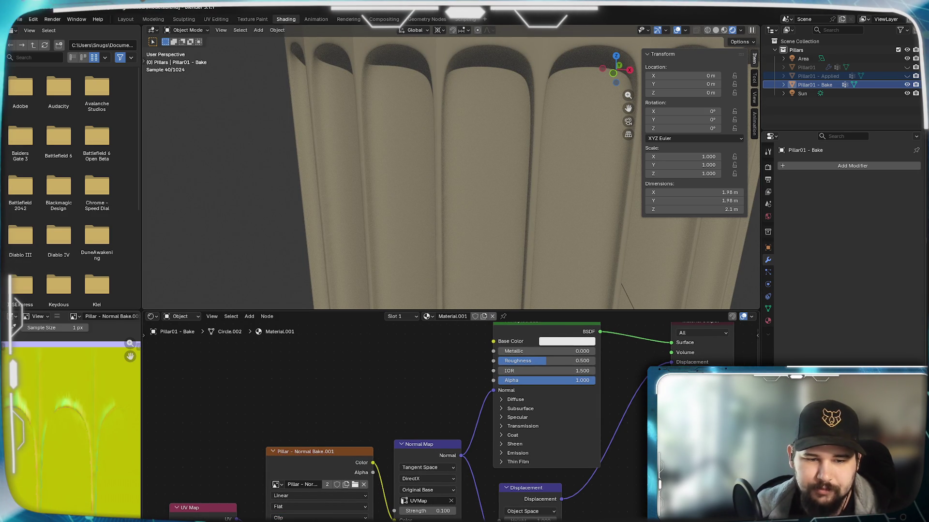
mouse_move(203, 494)
middle_mouse_down()
mouse_move(227, 495)
mouse_move(210, 494)
middle_mouse_up()
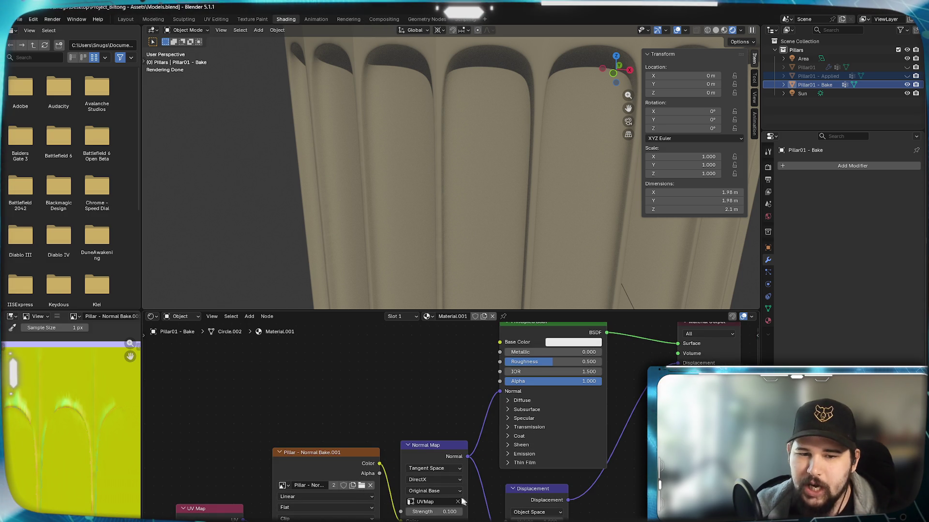
left_click(433, 520)
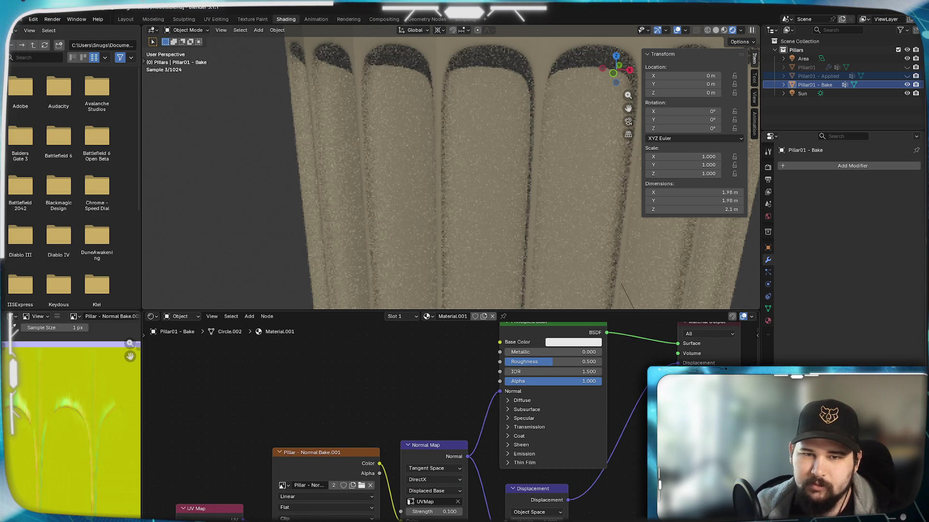
left_click(428, 491)
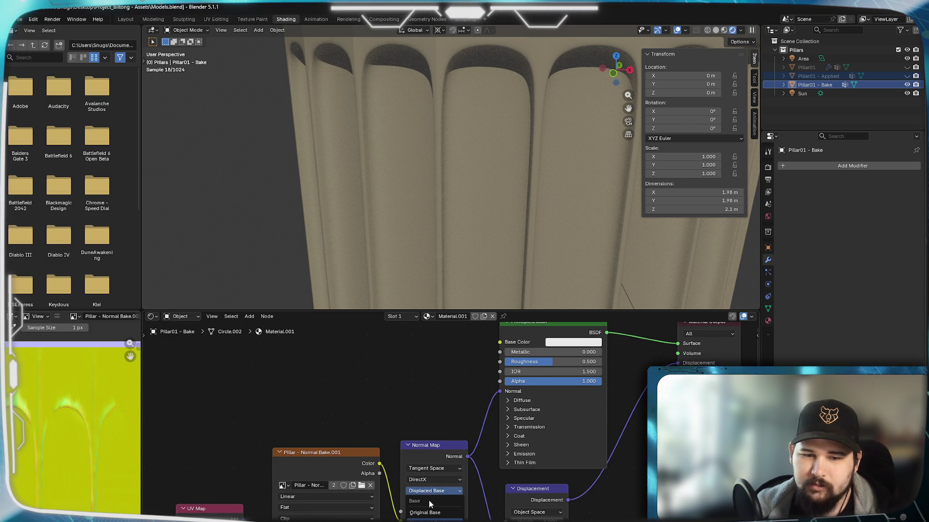
left_click(420, 503)
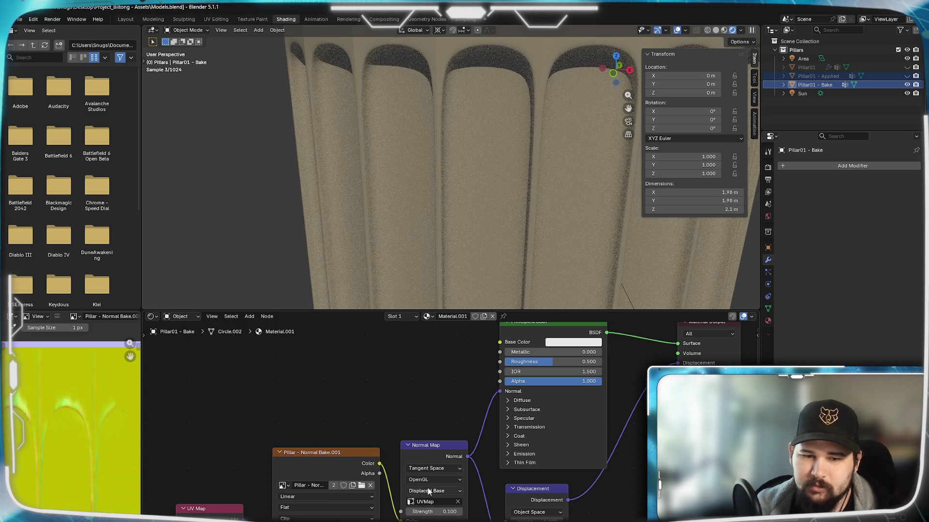
left_click(431, 479)
left_click(428, 489)
left_click(444, 491)
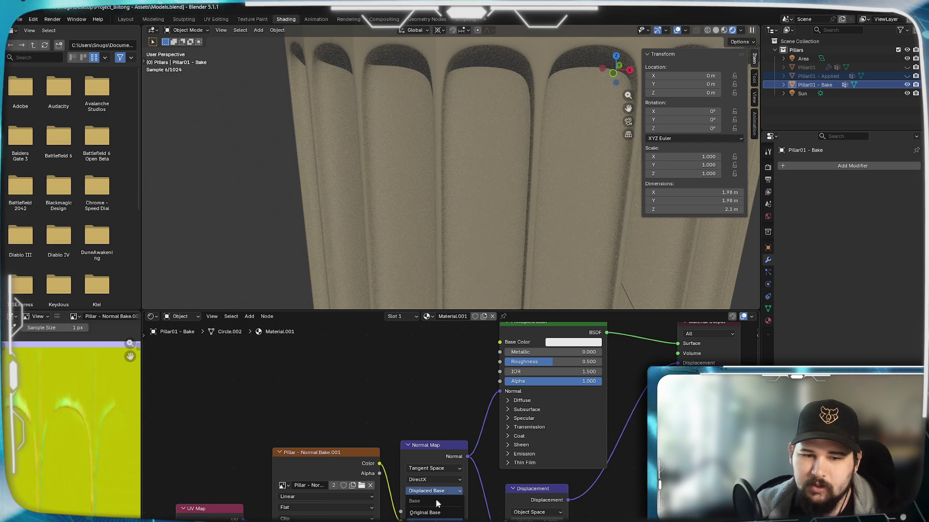
left_click(426, 513)
left_click(443, 468)
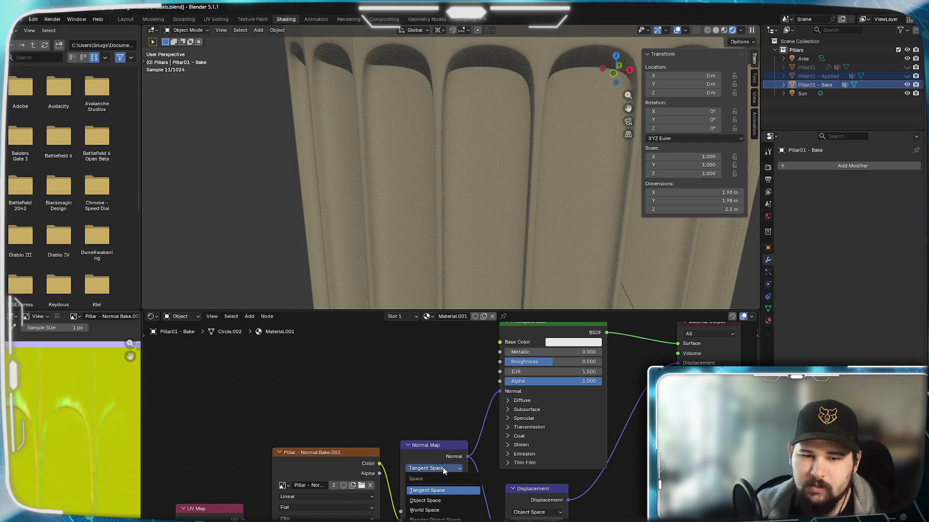
left_click(425, 501)
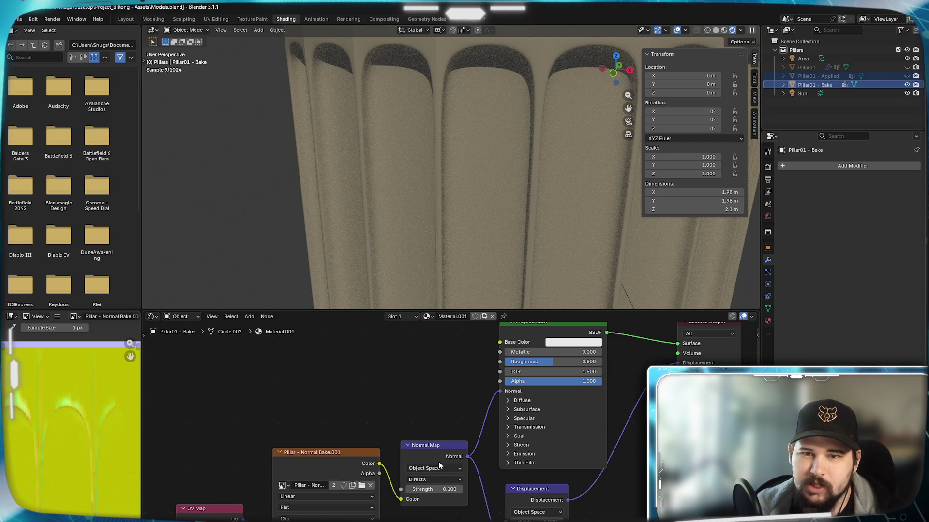
left_click(437, 467)
left_click(433, 491)
middle_click_drag(484, 411, 435, 420)
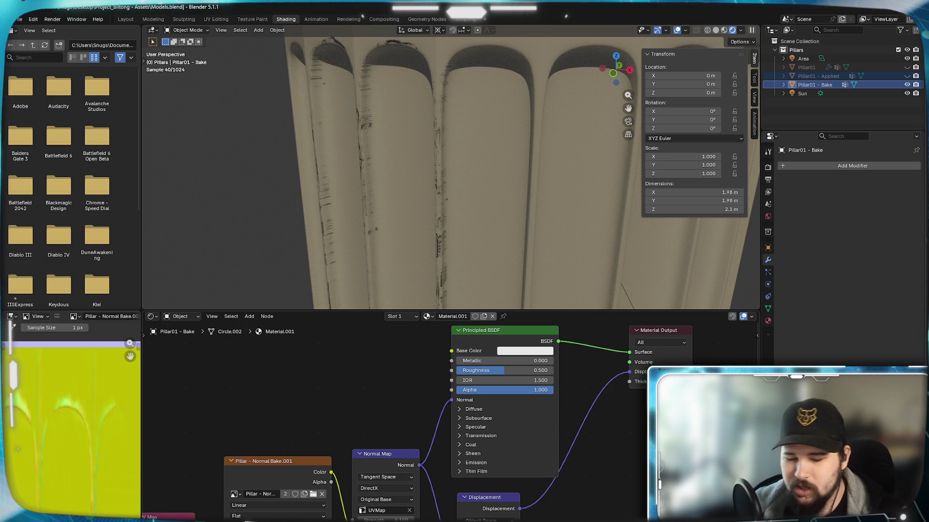
mouse_move(410, 148)
middle_mouse_down()
mouse_move(475, 239)
mouse_move(444, 186)
mouse_move(464, 184)
mouse_move(443, 195)
middle_mouse_up()
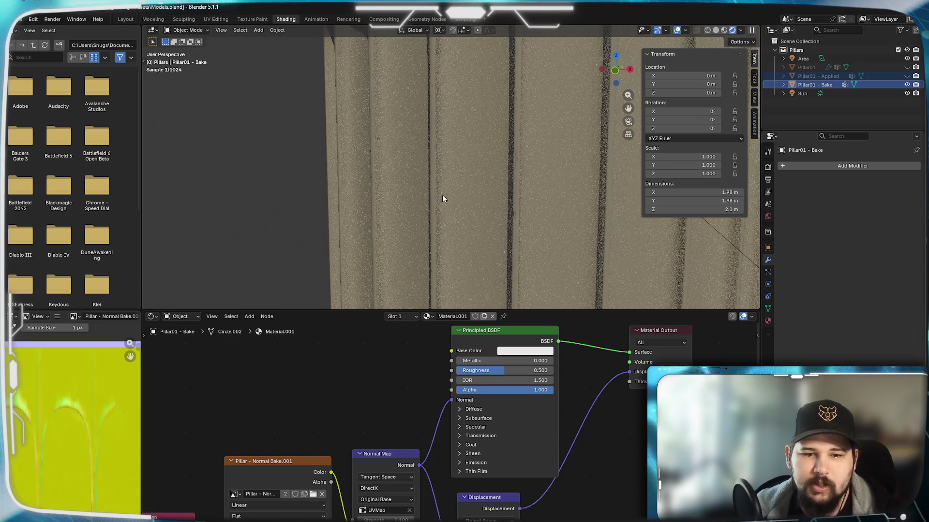
- Set the Normal Map Strength to 1, then to 0.5
left_click(392, 519)
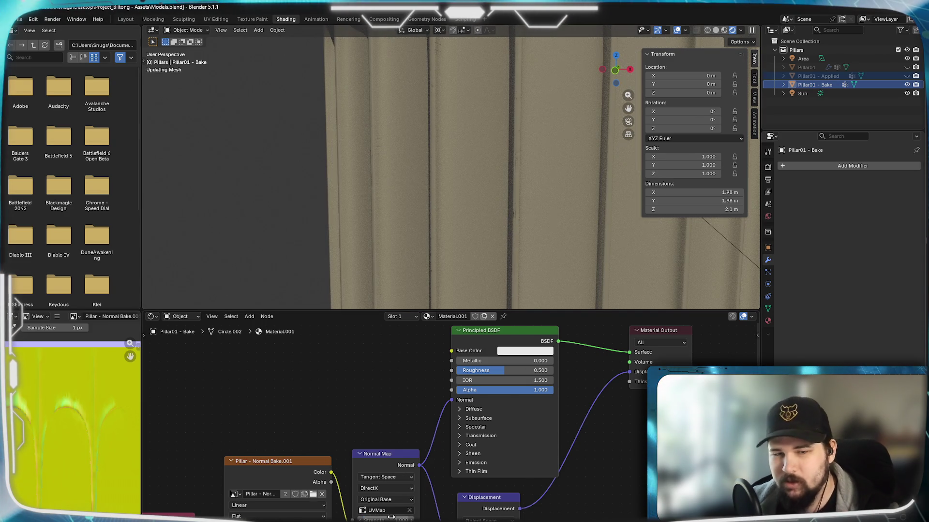
type("1")
key("Return")
left_click(391, 519)
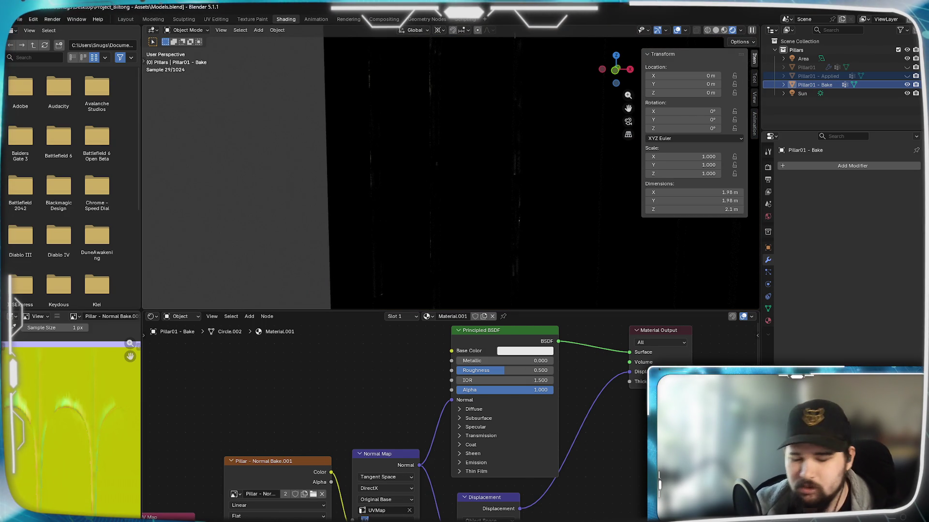
type("0.5")
key("Return")
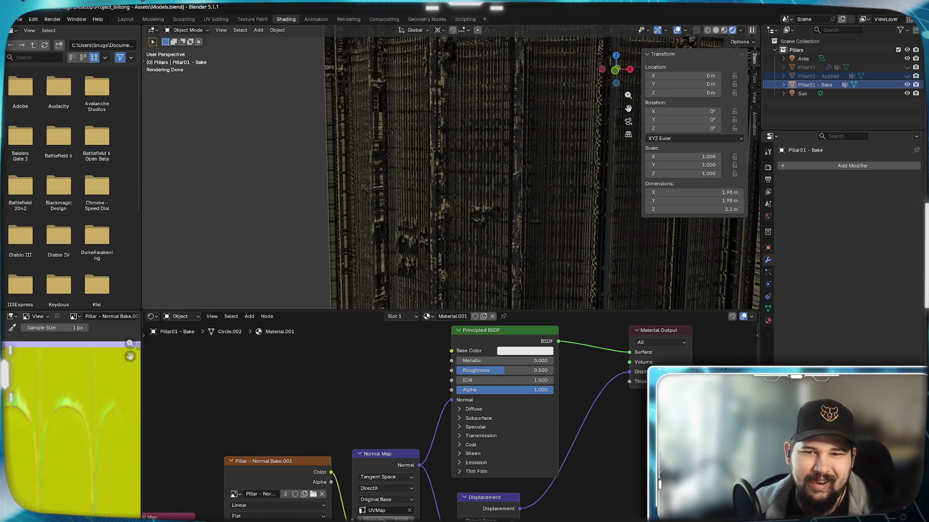
- Unlink Displacement from the Material Output and lower Normal Map Strength to 0.2
scroll(466, 148, "down", 3)
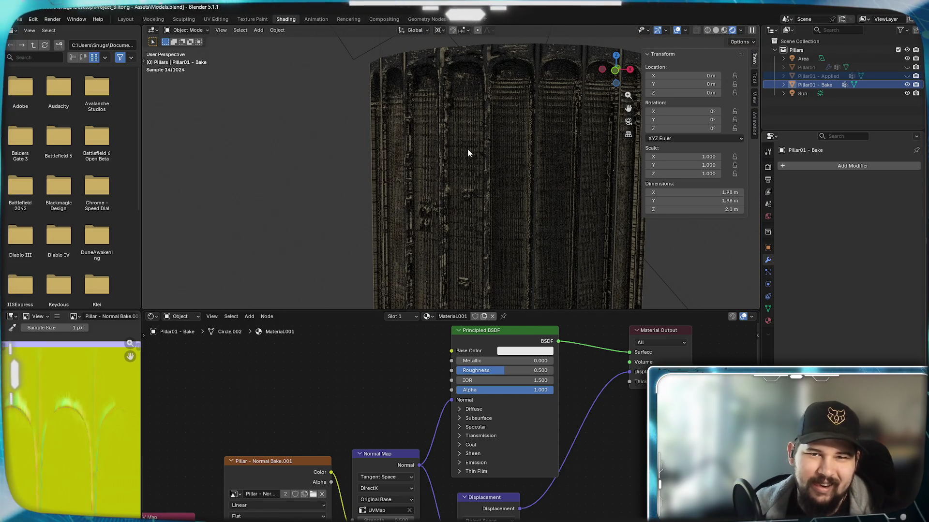
scroll(467, 149, "up", 3)
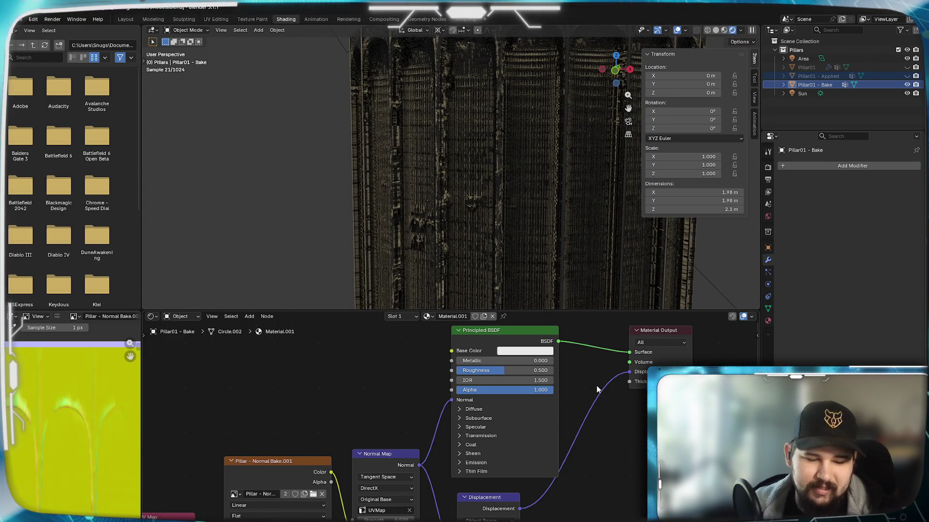
right_click_drag(590, 377, 596, 451, "ctrl")
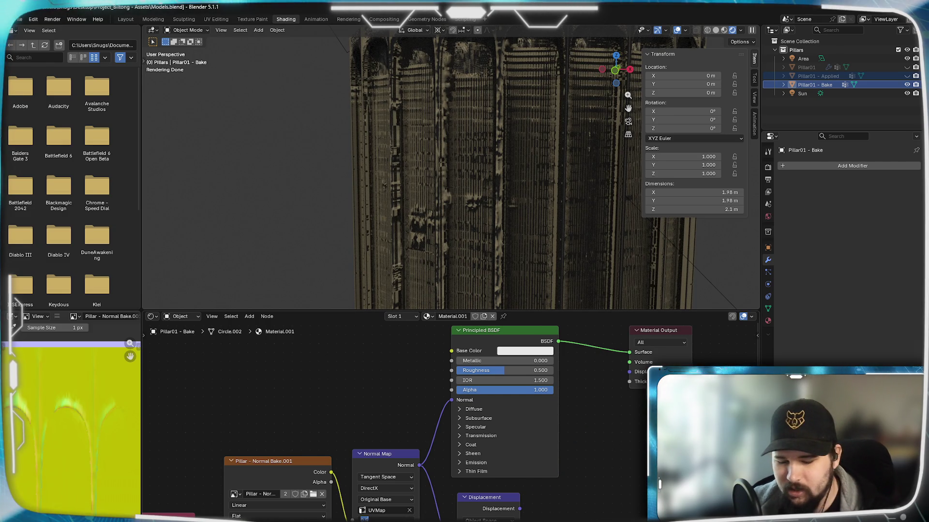
left_click_drag(418, 517, 397, 517)
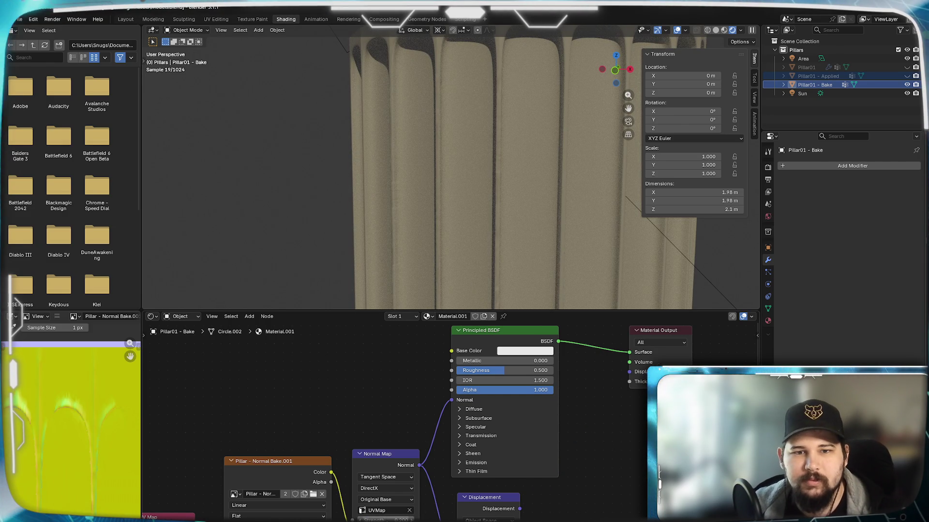
middle_click_drag(459, 202, 421, 214)
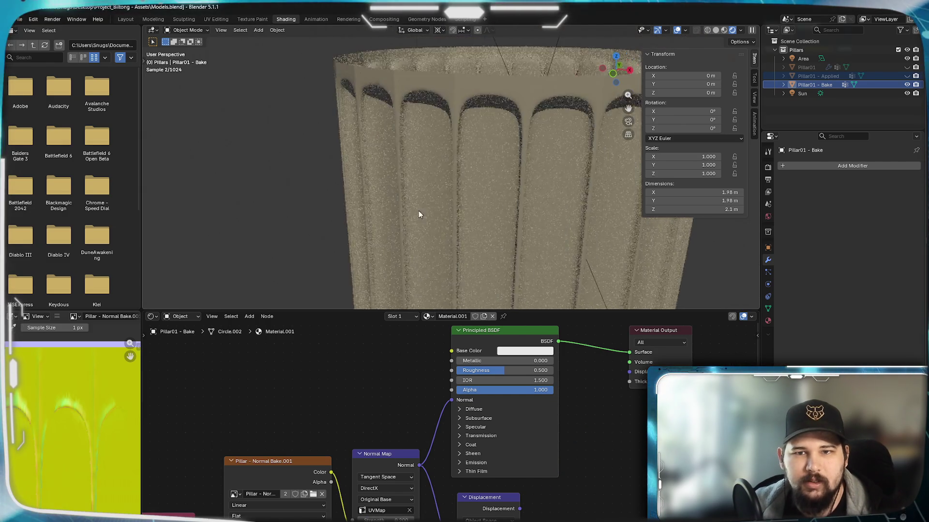
scroll(459, 211, "up", 6)
scroll(468, 224, "down", 5)
scroll(472, 193, "up", 3)
scroll(481, 184, "down", 3)
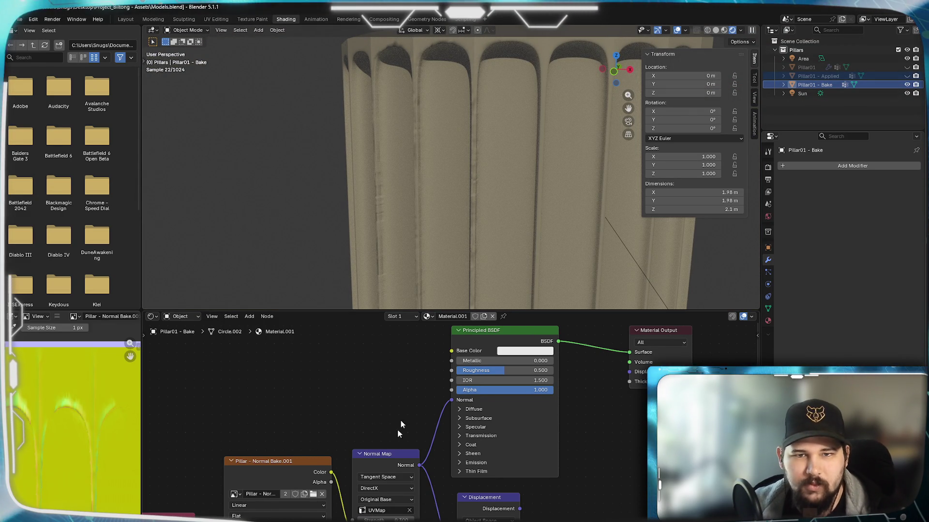
scroll(451, 165, "down", 1)
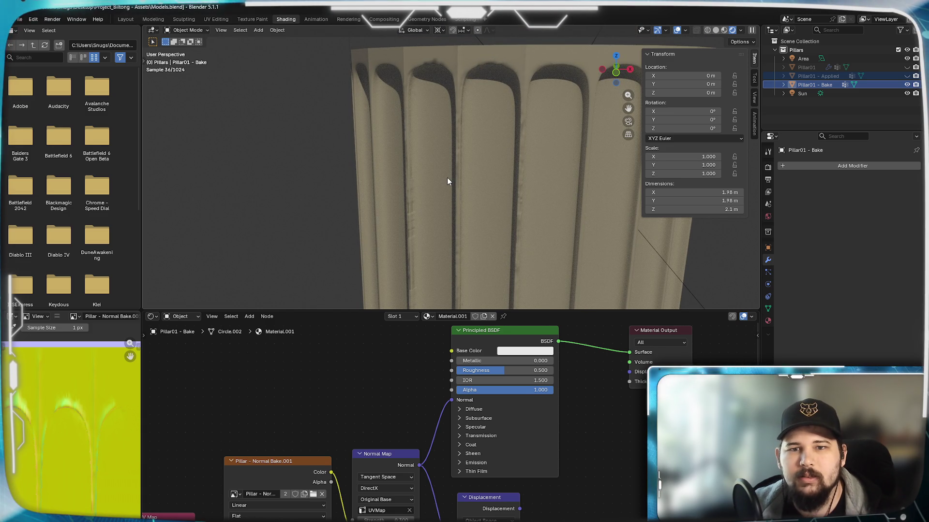
scroll(447, 178, "down", 2)
mouse_move(448, 178)
middle_mouse_down()
mouse_move(452, 137)
mouse_move(433, 174)
middle_mouse_up()
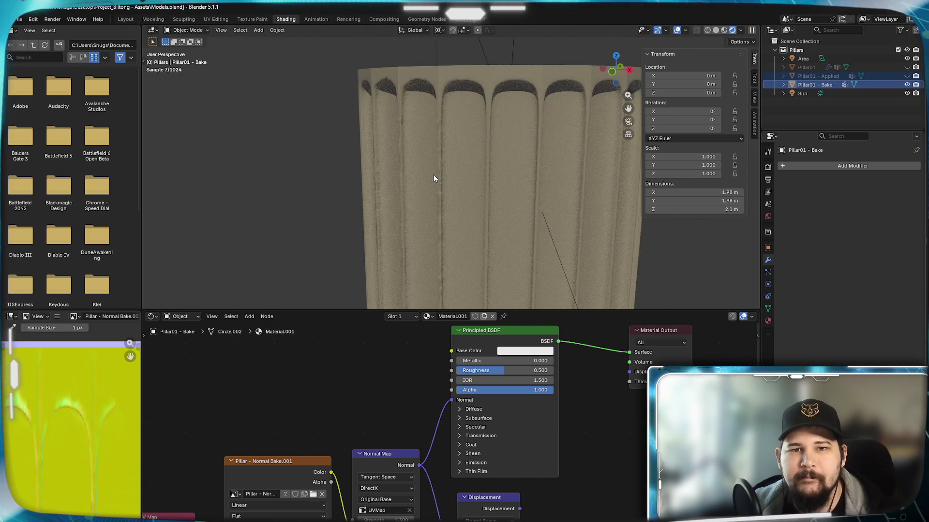
scroll(434, 178, "up", 2)
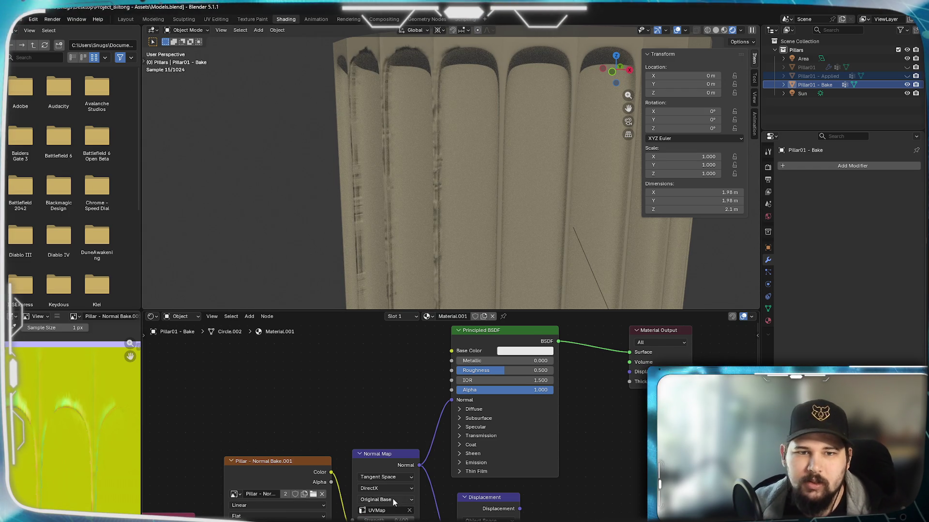
mouse_move(434, 220)
middle_mouse_down()
mouse_move(439, 196)
mouse_move(396, 188)
middle_mouse_up()
scroll(401, 184, "down", 3)
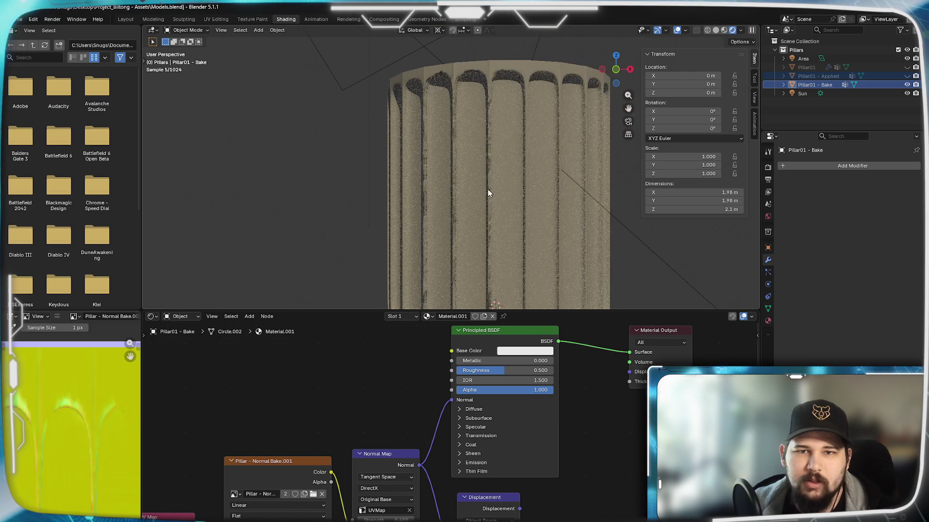
left_click(907, 84)
left_click(908, 76)
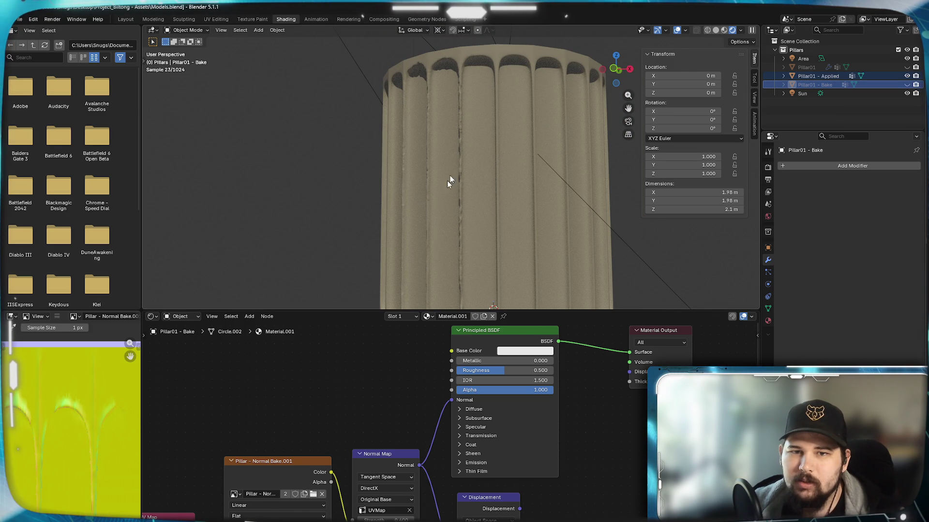
scroll(444, 135, "up", 5)
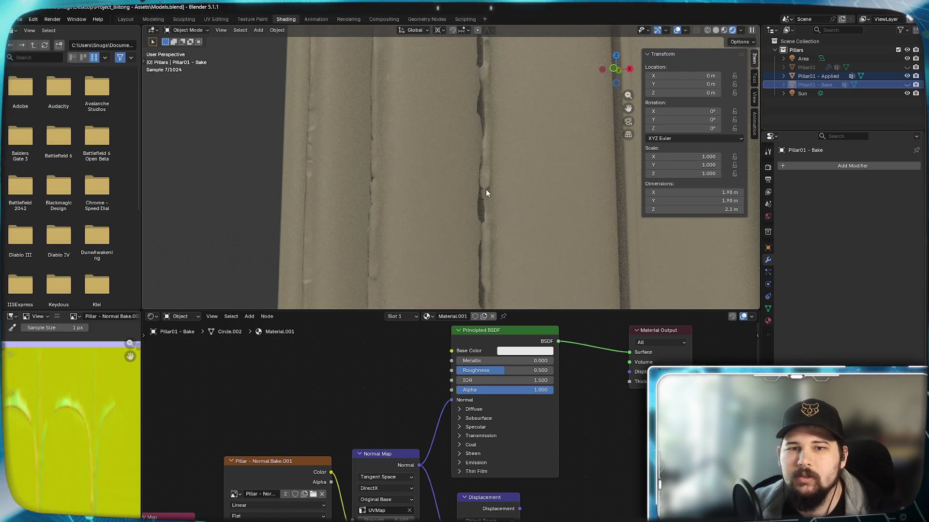
scroll(482, 205, "down", 5)
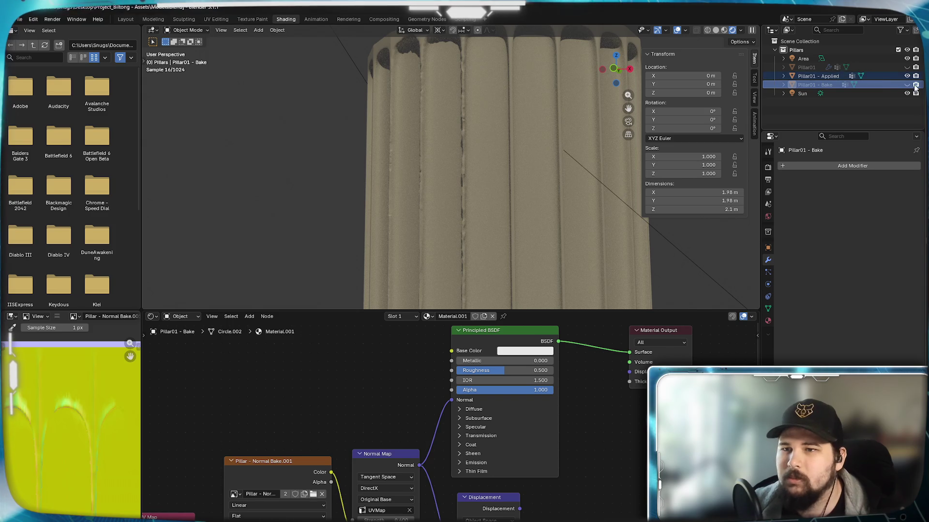
left_click(906, 76)
left_click(907, 84)
scroll(460, 166, "up", 4)
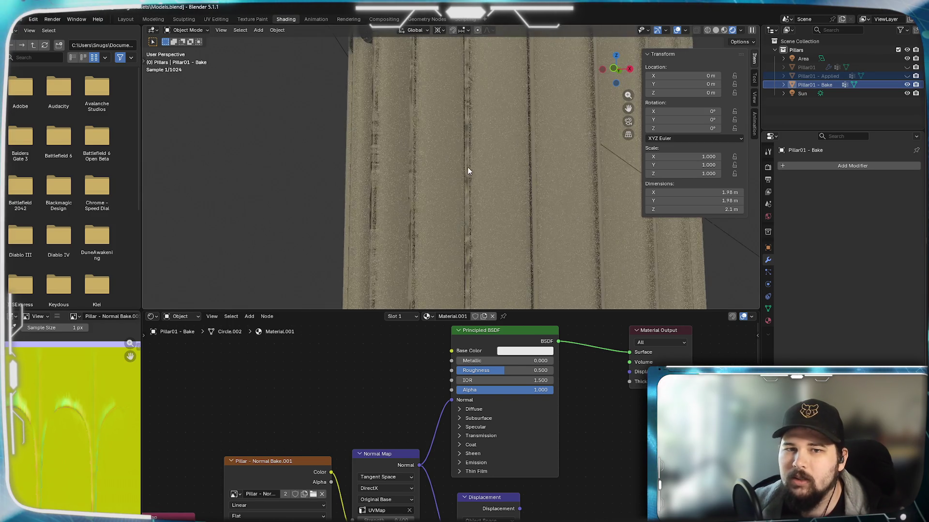
scroll(489, 222, "up", 3)
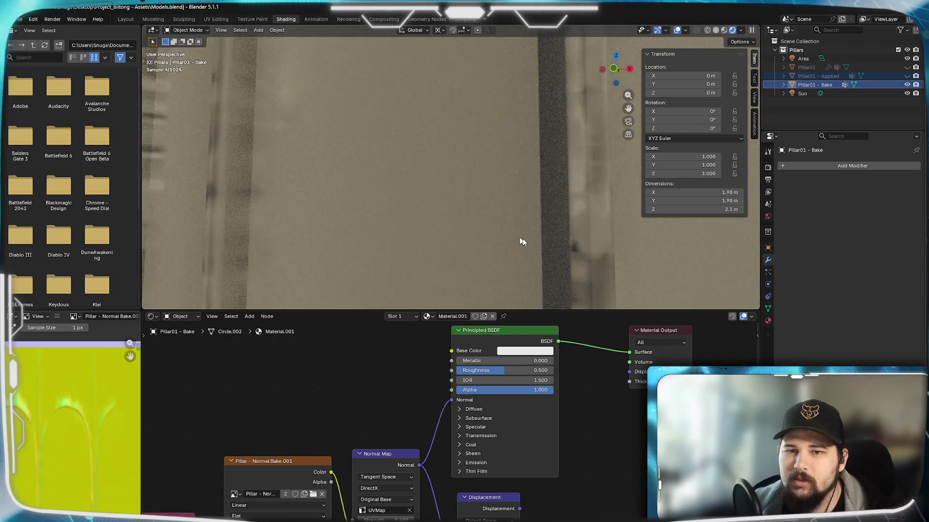
scroll(599, 238, "down", 4)
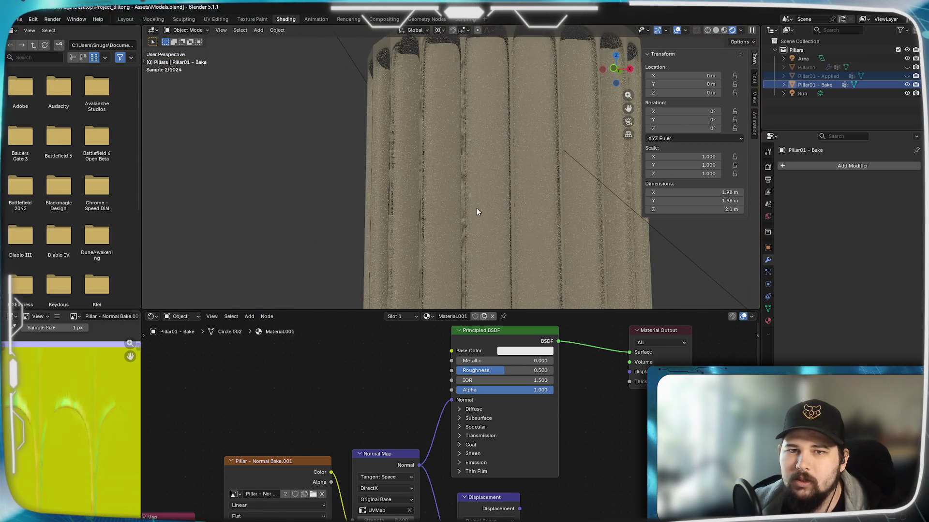
scroll(476, 211, "up", 1)
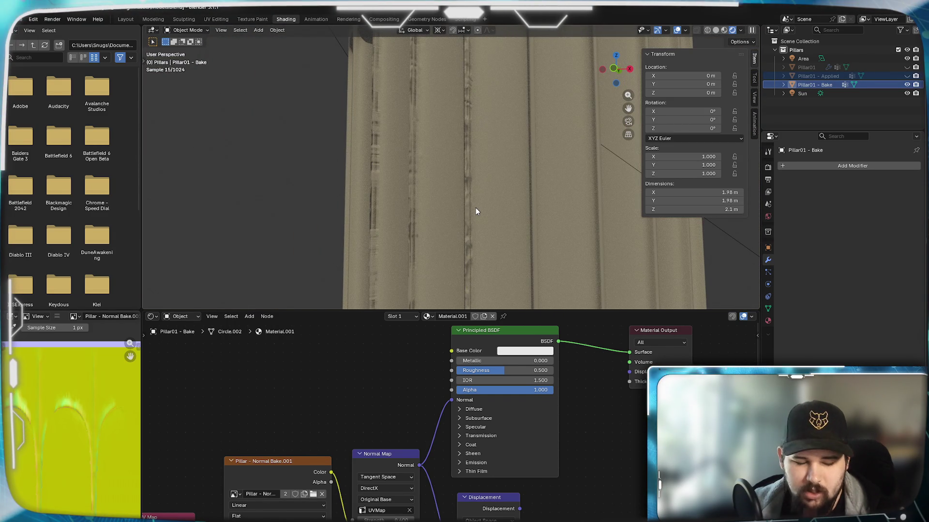
mouse_move(434, 205)
middle_mouse_down()
mouse_move(438, 221)
mouse_move(415, 221)
mouse_move(439, 225)
middle_mouse_up()
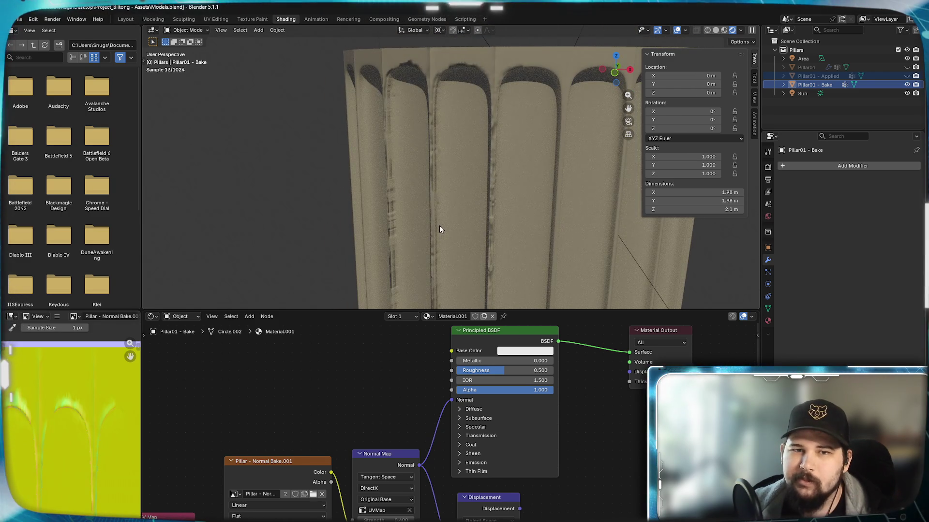
mouse_move(468, 225)
middle_mouse_down()
mouse_move(483, 222)
mouse_move(468, 216)
middle_mouse_up()
scroll(407, 221, "up", 4)
mouse_move(407, 221)
middle_mouse_down("shift")
mouse_move(388, 198)
mouse_move(435, 179)
middle_mouse_up("shift")
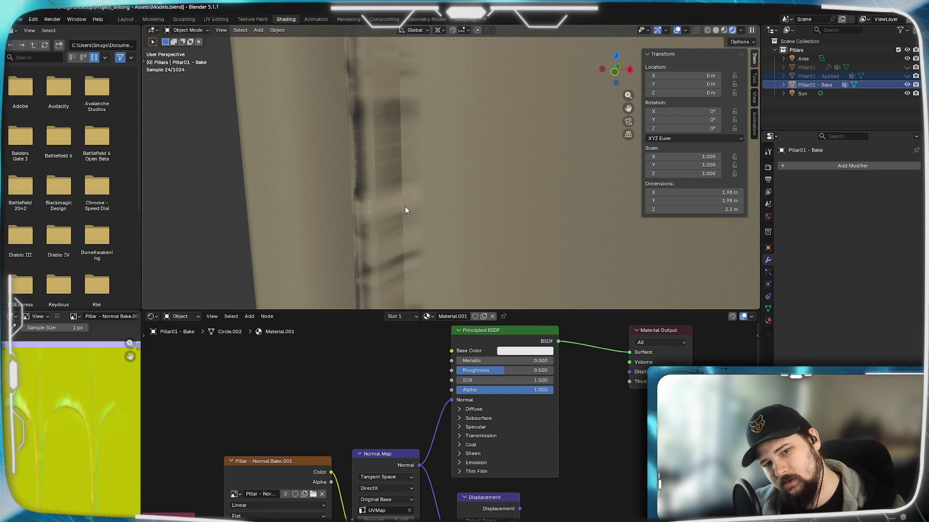
mouse_move(391, 211)
middle_mouse_down()
mouse_move(373, 203)
mouse_move(528, 188)
middle_mouse_up()
scroll(470, 186, "down", 4)
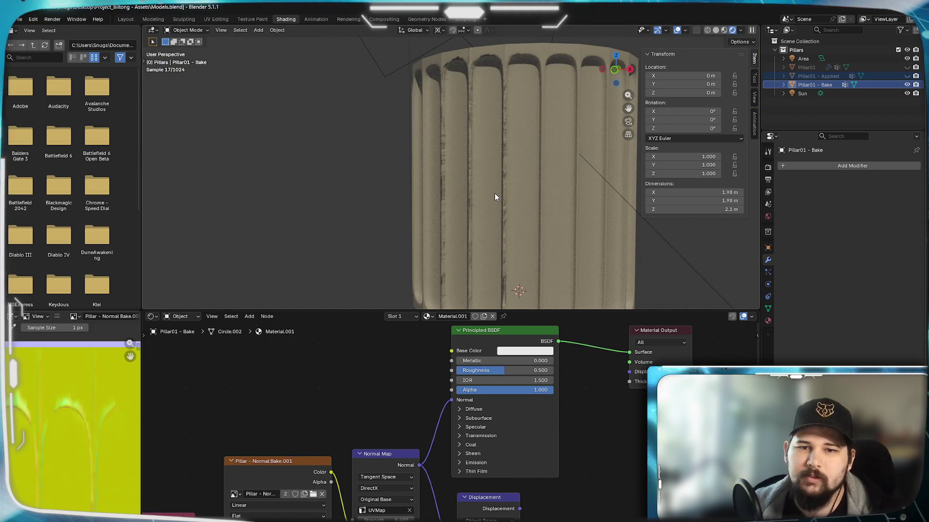
mouse_move(499, 194)
middle_mouse_down()
mouse_move(510, 196)
mouse_move(489, 190)
middle_mouse_up()
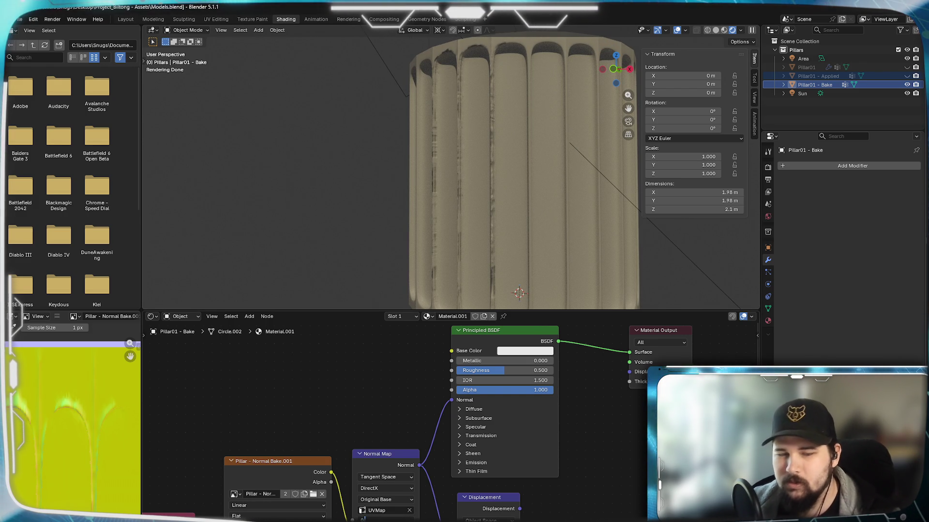
left_click_drag(382, 520, 390, 520)
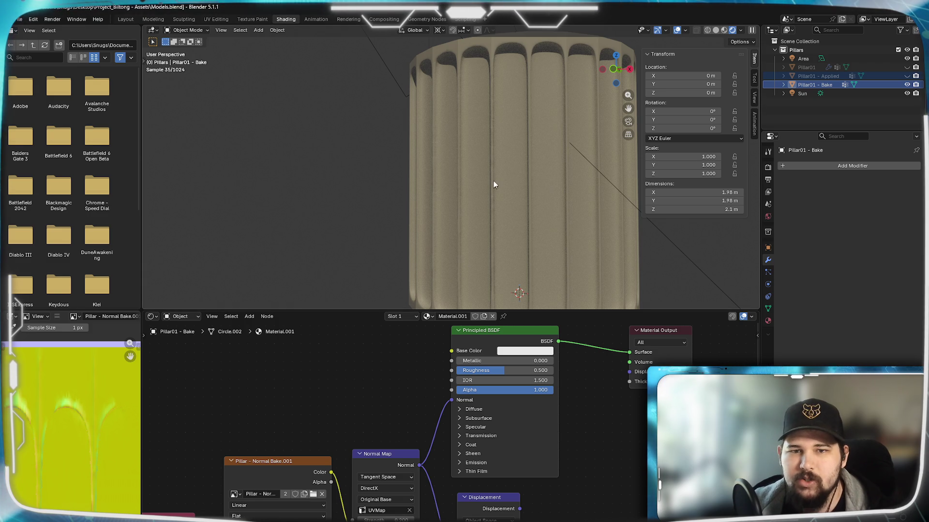
scroll(462, 204, "up", 1)
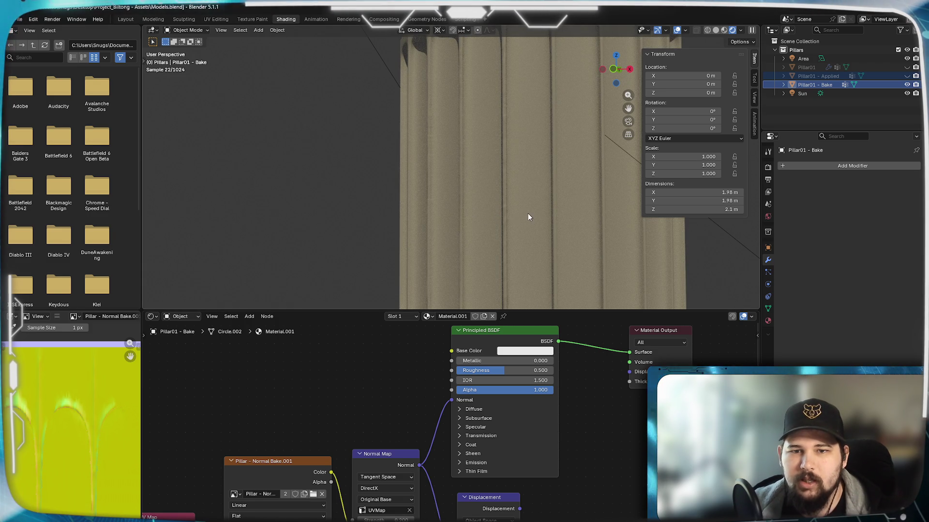
scroll(514, 217, "down", 1)
middle_click_drag(483, 249, 551, 255)
middle_click_drag(535, 204, 448, 199)
scroll(449, 198, "up", 5)
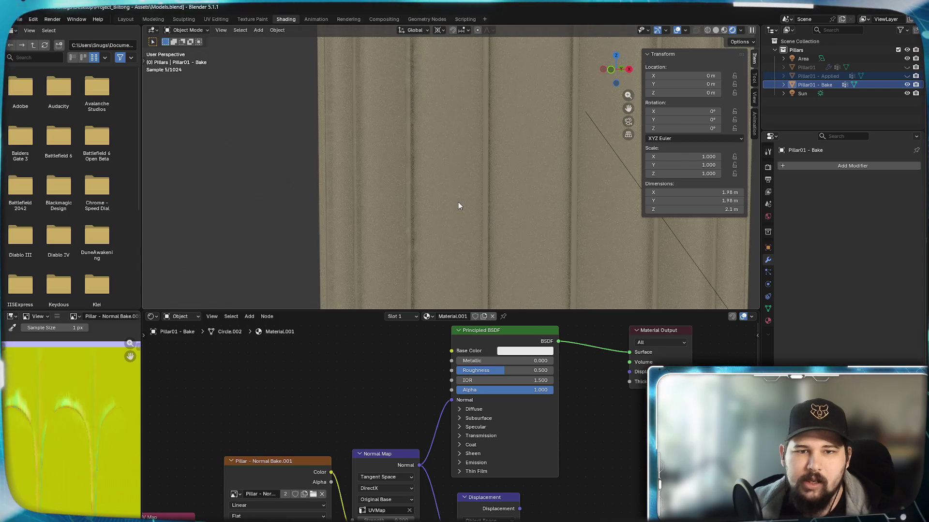
left_click(907, 85)
left_click(907, 76)
mouse_move(504, 176)
middle_mouse_down()
mouse_move(521, 110)
mouse_move(489, 188)
middle_mouse_up()
scroll(423, 196, "up", 3)
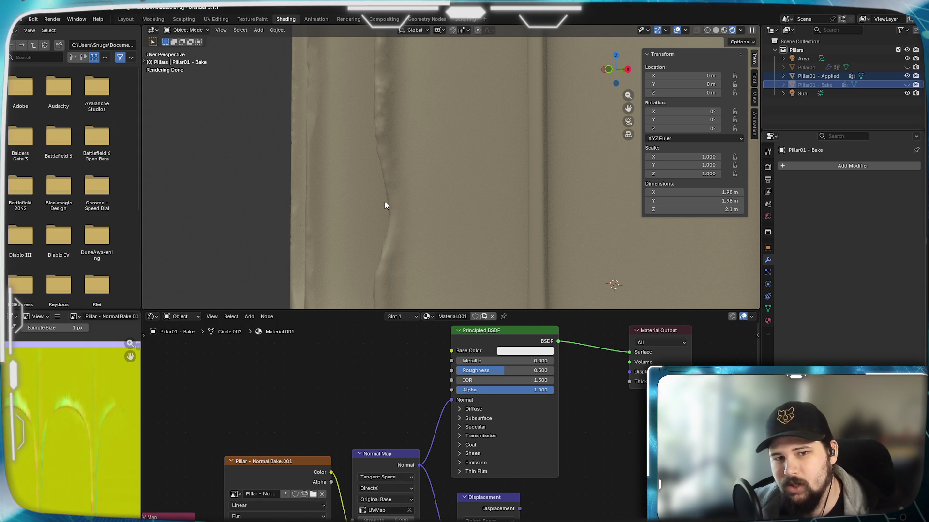
mouse_move(388, 181)
middle_mouse_down()
mouse_move(425, 170)
mouse_move(449, 191)
mouse_move(415, 203)
middle_mouse_up()
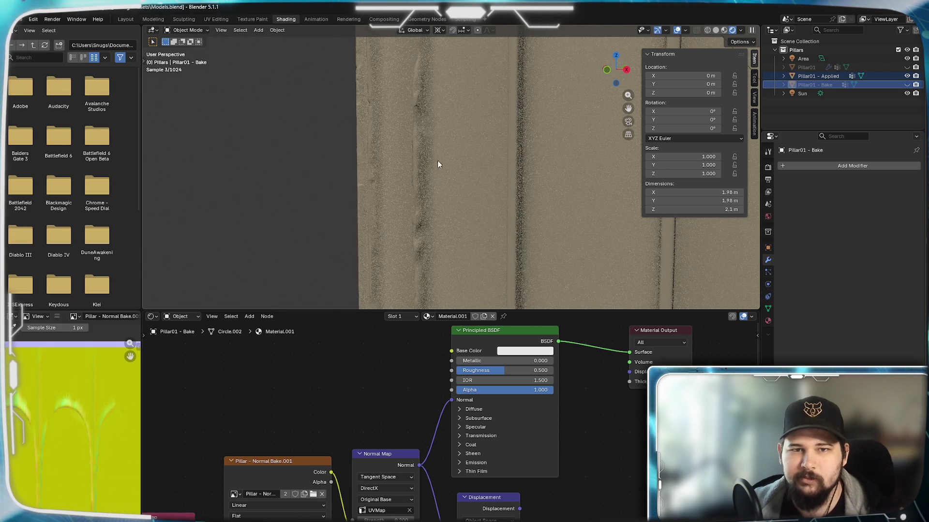
scroll(448, 183, "down", 5)
mouse_move(450, 187)
middle_mouse_down()
mouse_move(504, 190)
mouse_move(518, 140)
mouse_move(503, 205)
mouse_move(552, 248)
mouse_move(560, 244)
mouse_move(507, 224)
middle_mouse_up()
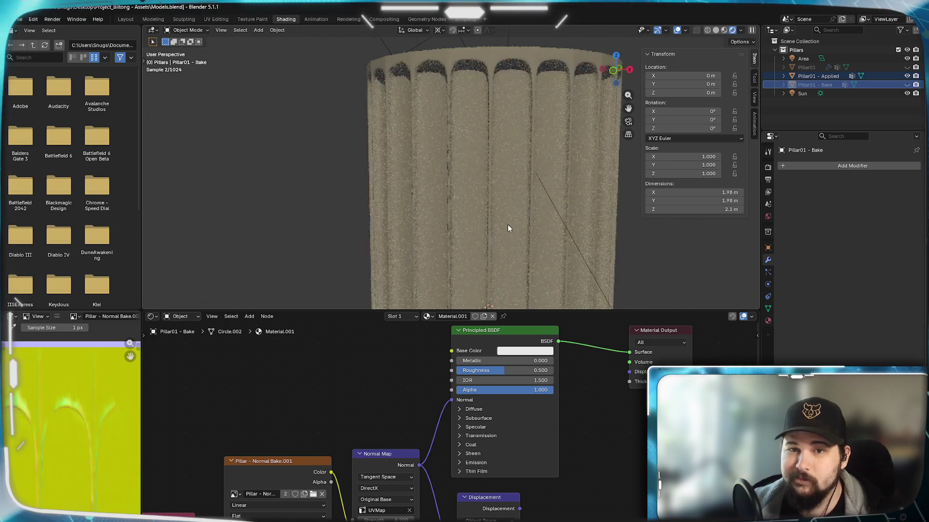
left_click(907, 76)
left_click(907, 84)
middle_click_drag(530, 189, 525, 167)
scroll(443, 201, "up", 3)
mouse_move(448, 155)
middle_mouse_down()
mouse_move(440, 176)
mouse_move(459, 182)
middle_mouse_up()
mouse_move(489, 153)
middle_mouse_down()
mouse_move(480, 190)
mouse_move(522, 174)
mouse_move(511, 234)
middle_mouse_up()
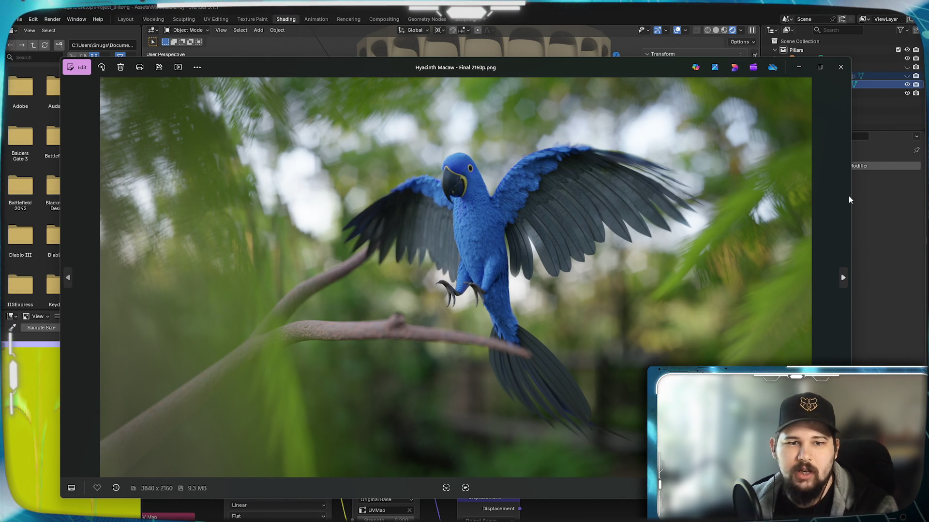
- Move the Photos window up-left and switch to Golden Eagle 01.png
left_click_drag(657, 67, 608, 25)
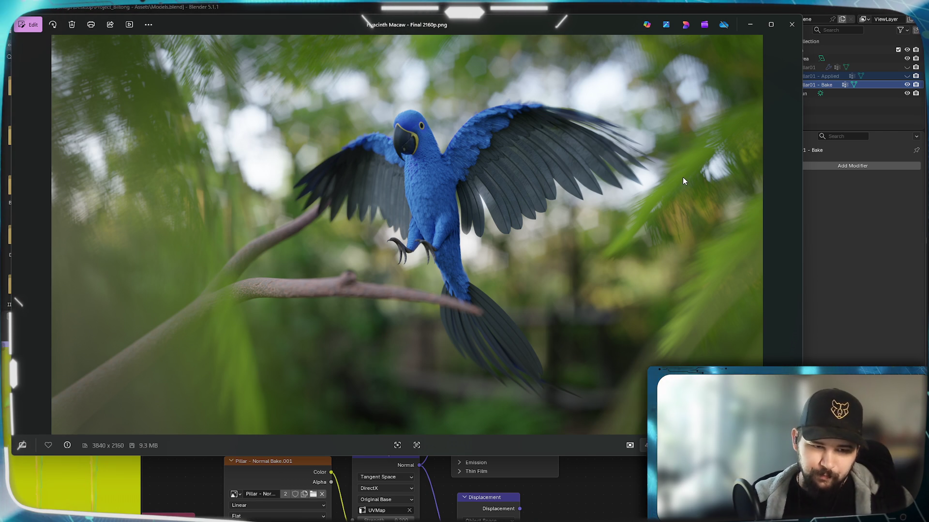
key("Left")
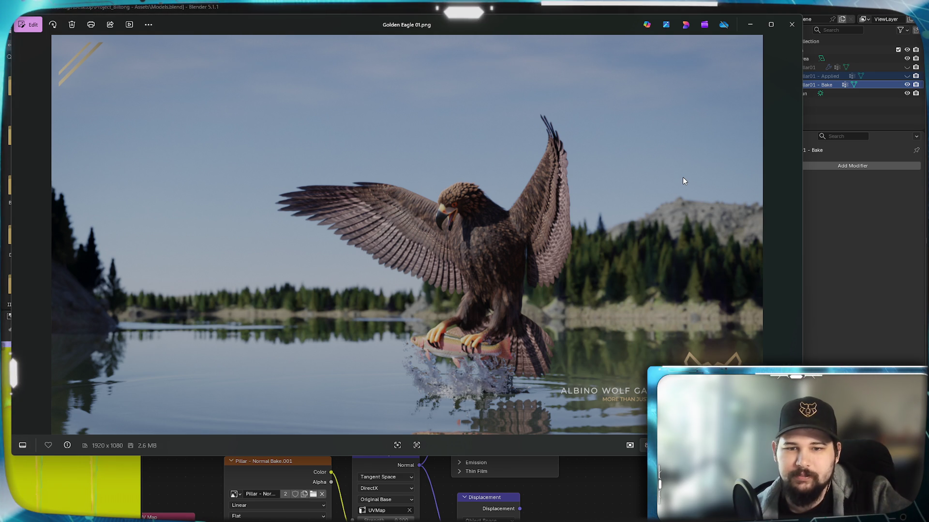
- Advance to IcePhoenix_2160p.png and nudge the viewer window slightly left
key("Right")
key("Right")
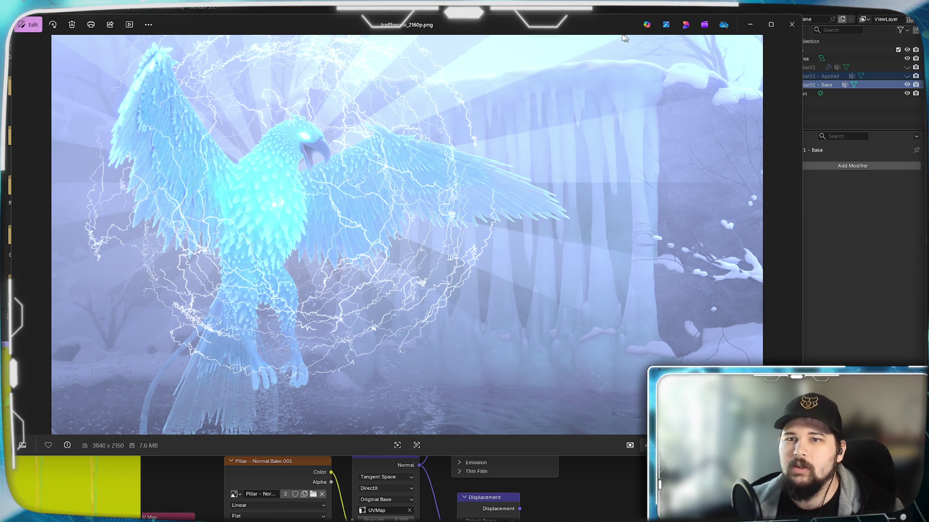
mouse_move(595, 30)
left_mouse_down()
mouse_move(582, 35)
mouse_move(597, 30)
mouse_move(585, 19)
left_mouse_up()
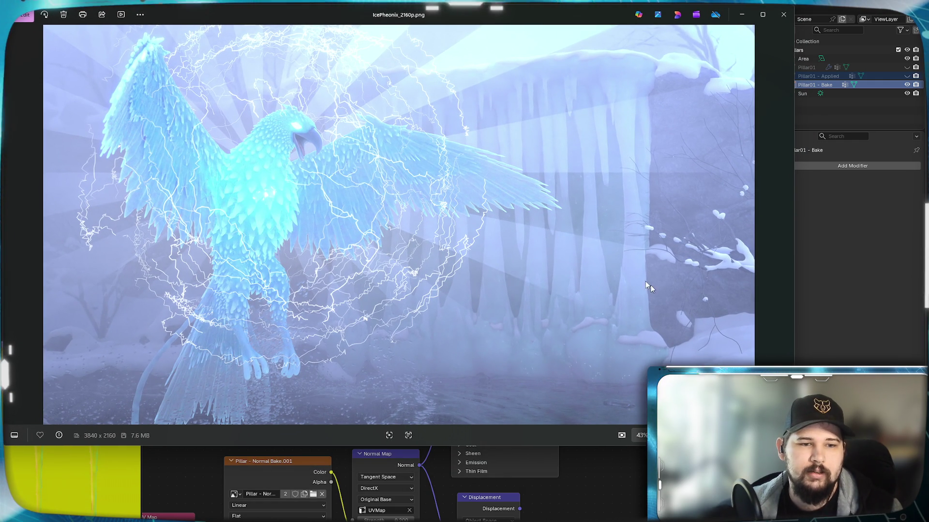